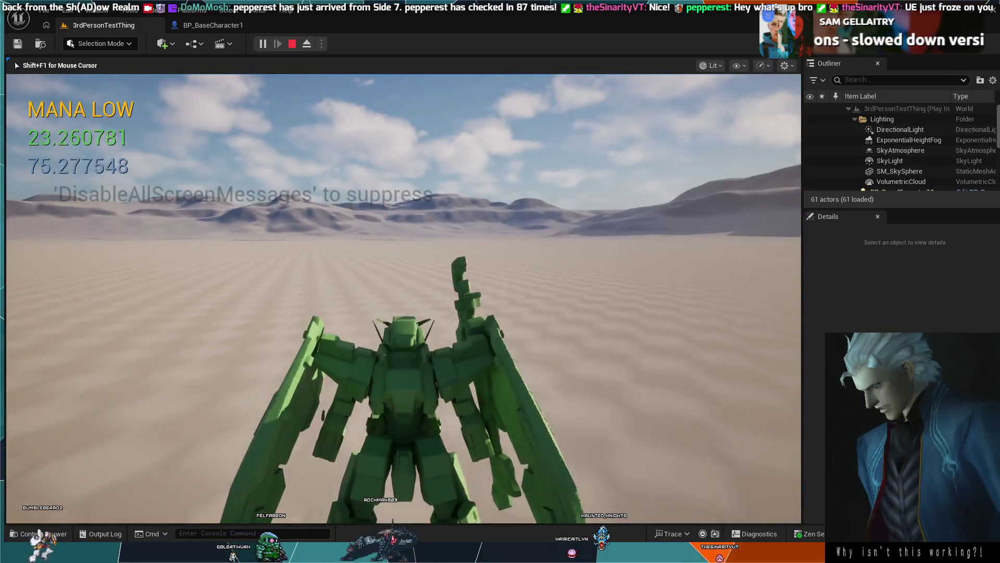
Step: Stop the play test and view BP_BaseCharacter1's EventGraph with the blitz boost and Energy logic
{"action": "key", "text": "Escape"}
{"action": "left_click", "coordinate": [219, 25]}
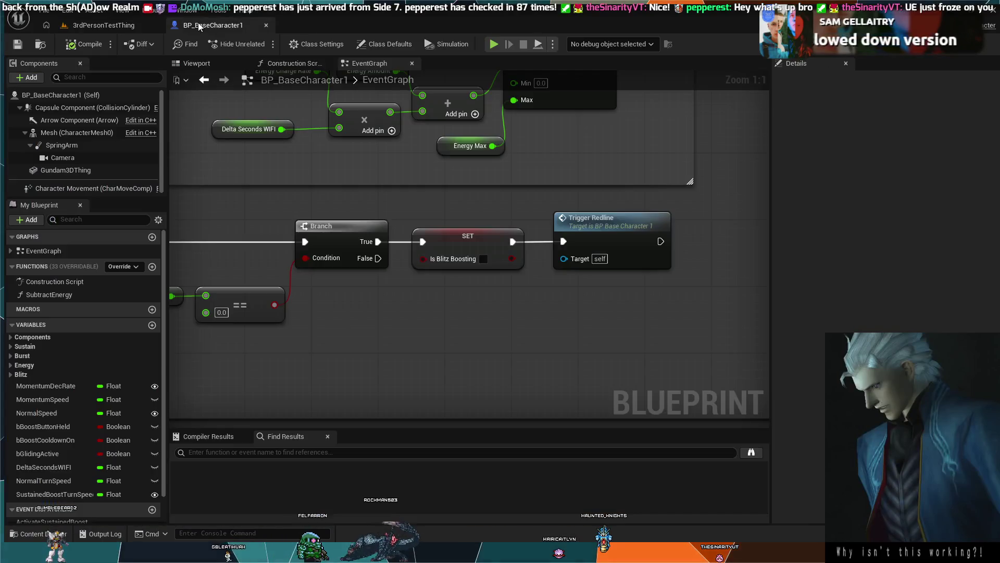
{"action": "scroll", "coordinate": [430, 281], "scroll_direction": "down", "scroll_amount": 4}
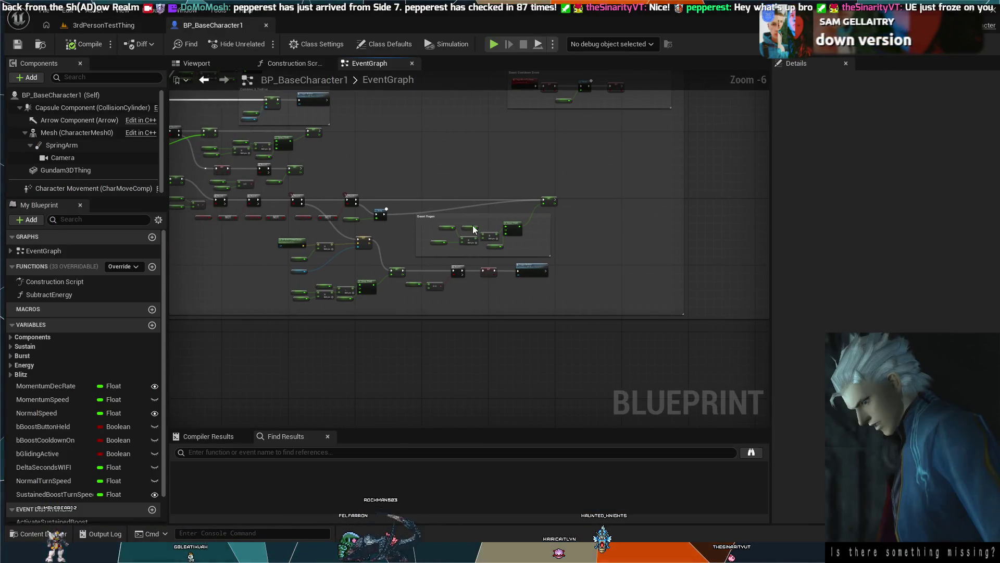
{"action": "scroll", "coordinate": [417, 207], "scroll_direction": "up", "scroll_amount": 4}
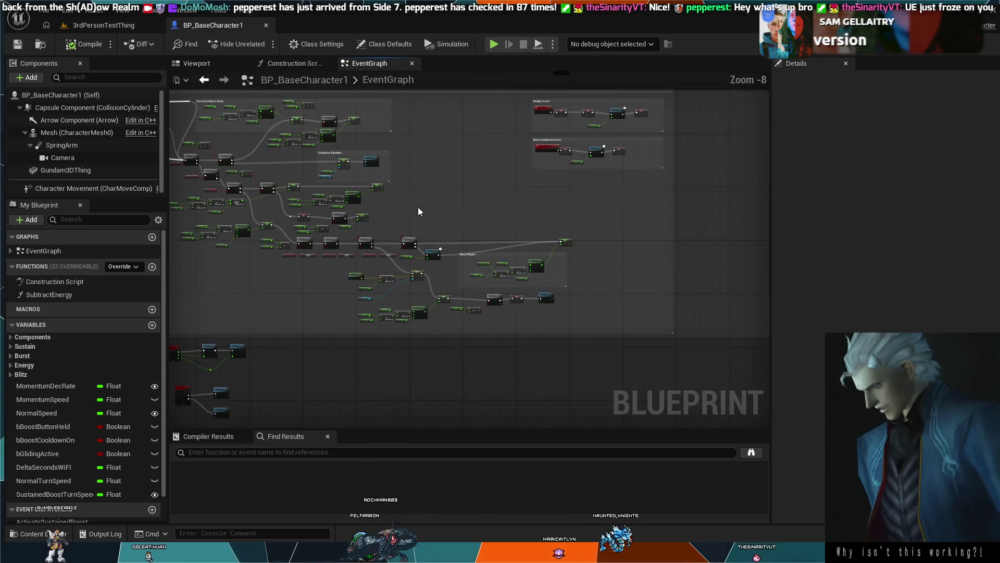
{"action": "scroll", "coordinate": [435, 208], "scroll_direction": "down", "scroll_amount": 4}
{"action": "scroll", "coordinate": [399, 192], "scroll_direction": "up", "scroll_amount": 3}
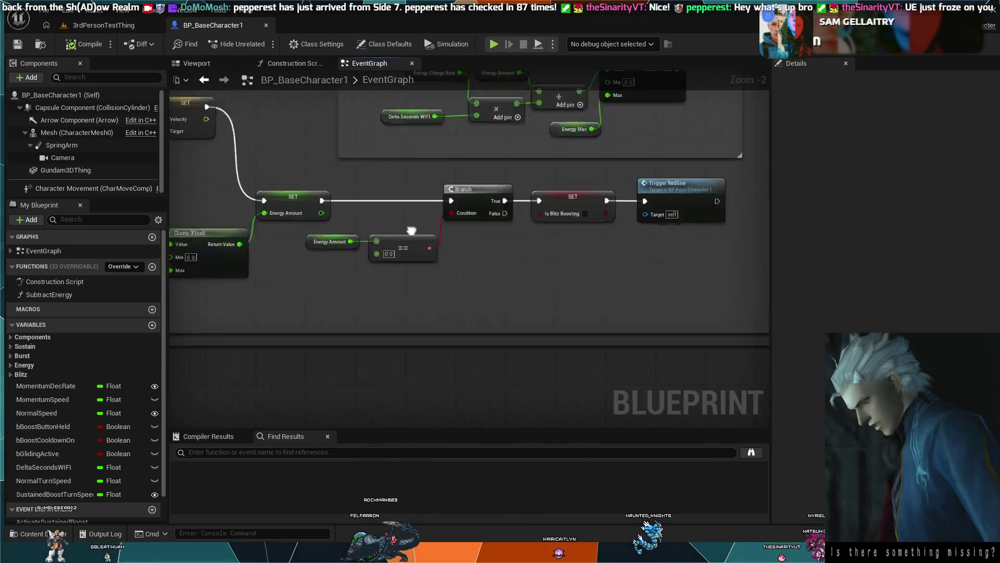
{"action": "scroll", "coordinate": [522, 184], "scroll_direction": "down", "scroll_amount": 4}
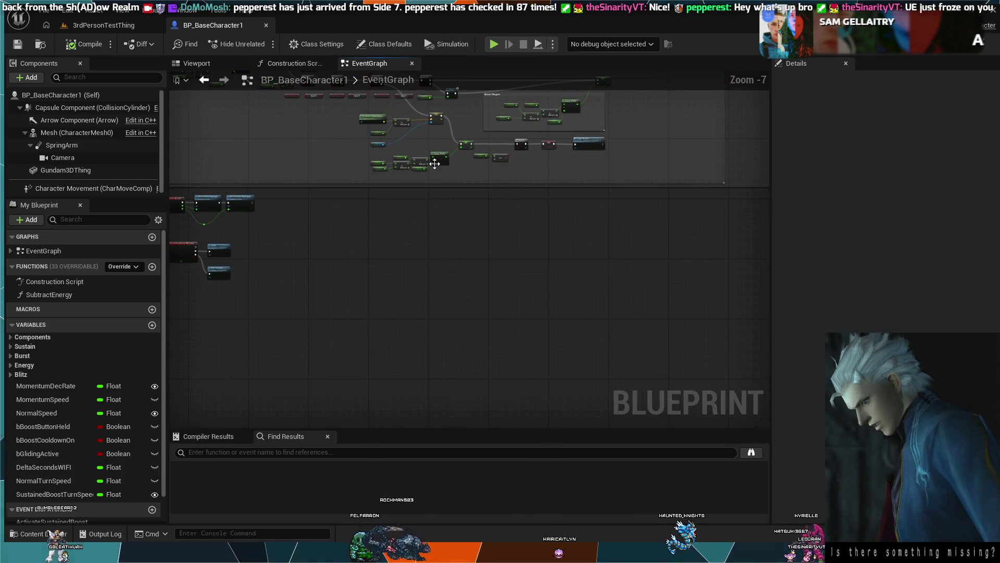
{"action": "scroll", "coordinate": [480, 264], "scroll_direction": "up", "scroll_amount": 3}
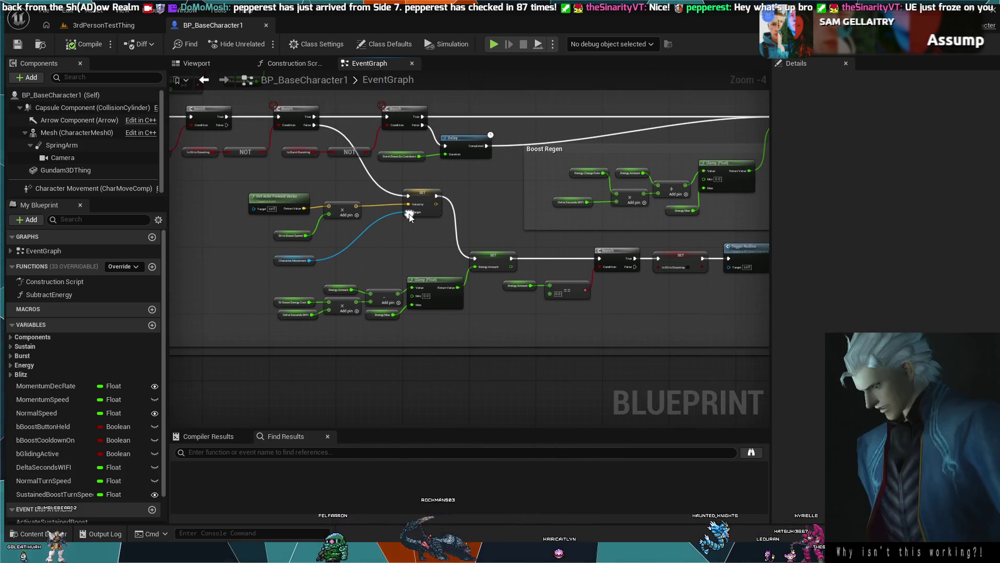
{"action": "scroll", "coordinate": [408, 214], "scroll_direction": "up", "scroll_amount": 2}
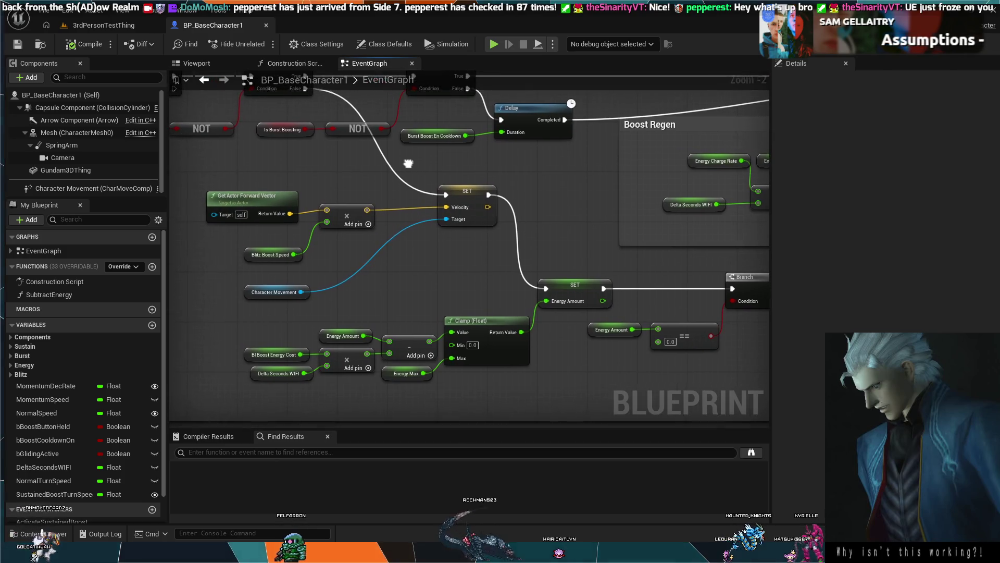
{"action": "left_click_drag", "start_coordinate": [408, 163], "coordinate": [409, 160]}
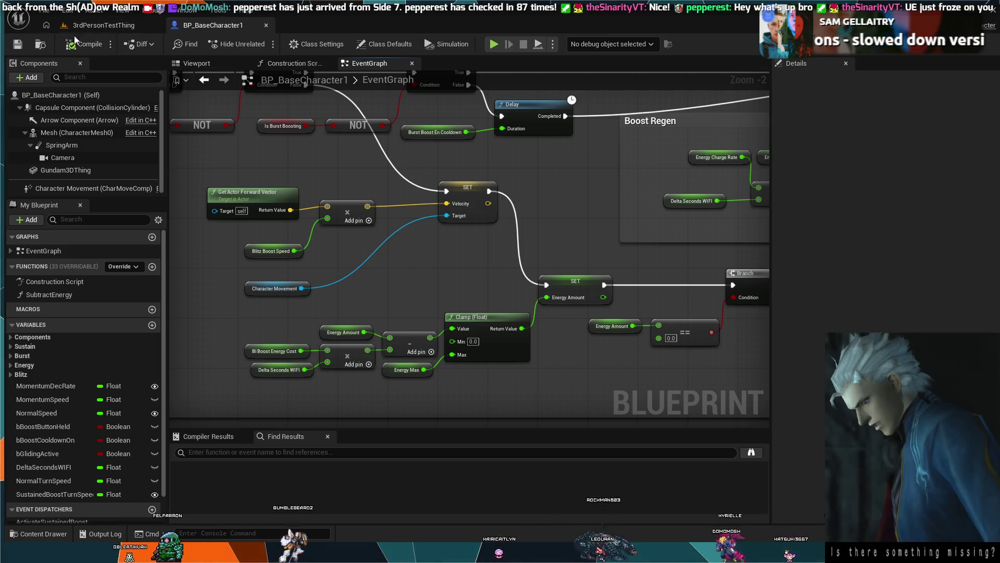
Step: Switch to 3rdPersonTestThing, take control of the mech and drive it forward over the dunes
{"action": "left_click", "coordinate": [104, 25]}
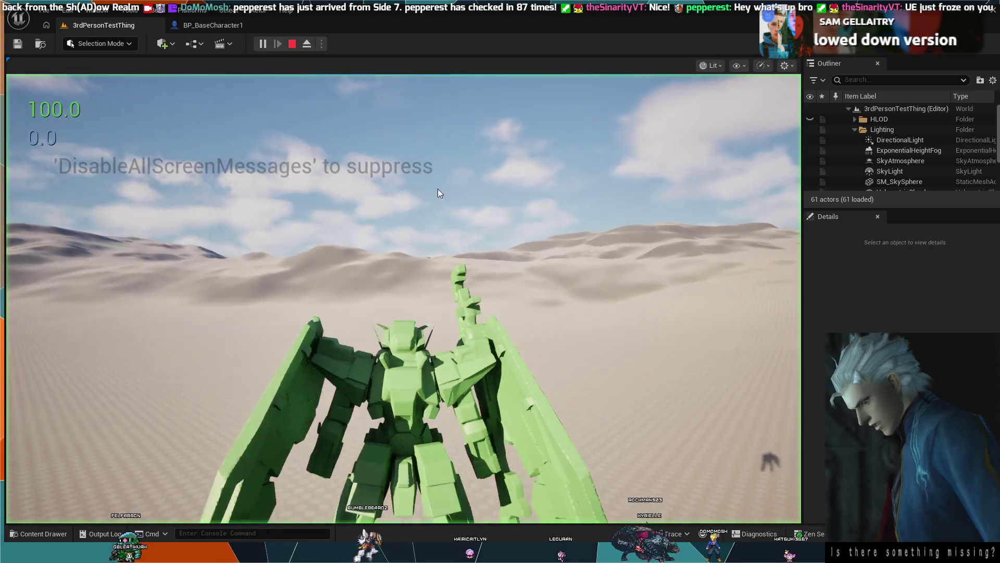
{"action": "left_click", "coordinate": [438, 190]}
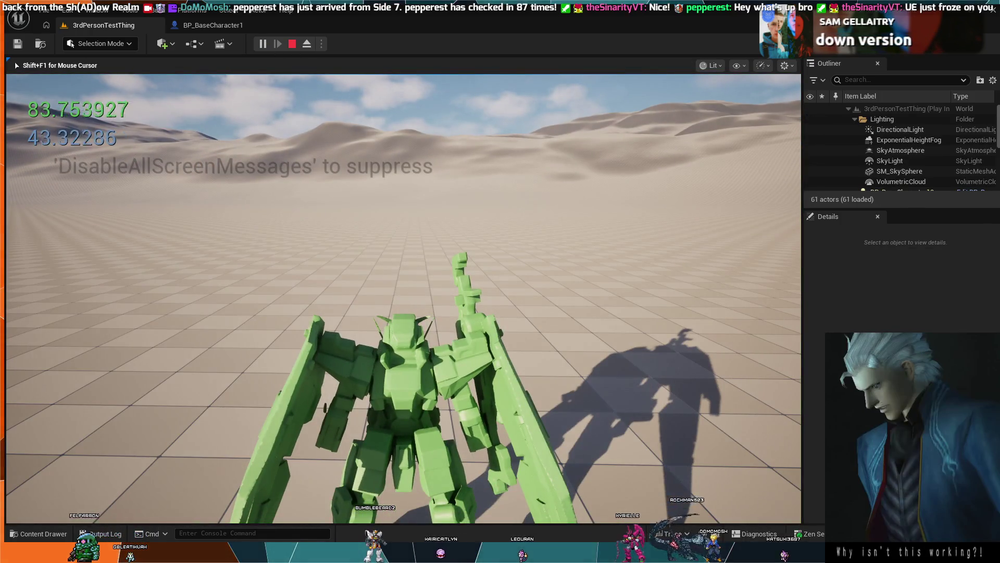
{"action": "key", "text": "w"}
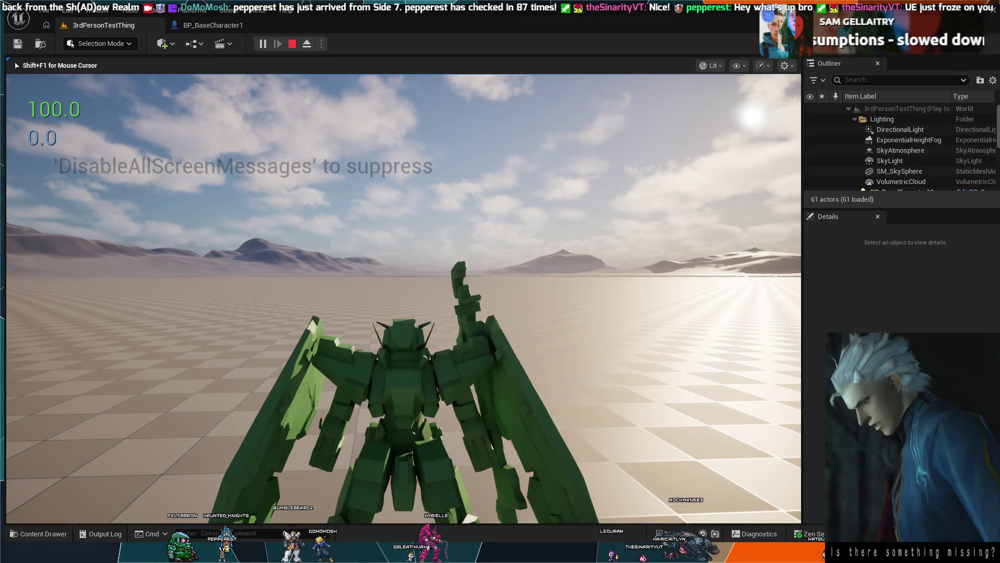
Step: End the running 3rdPersonTestThing play test with Esc
{"action": "key", "text": "Escape"}
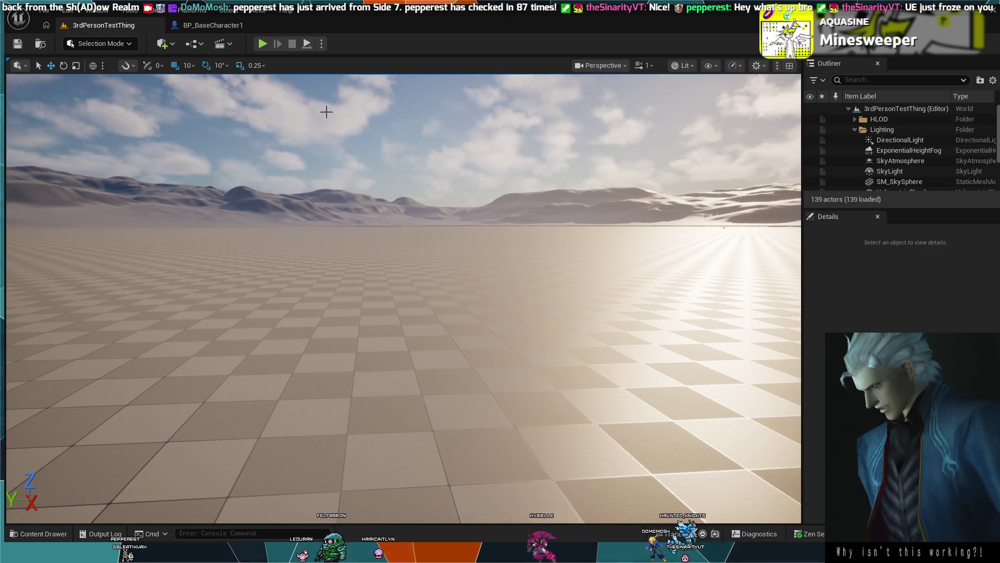
Step: Back in BP_BaseCharacter1, toggle the Blitz category and start renaming the NormalTurnSpeed variable
{"action": "left_click", "coordinate": [205, 22]}
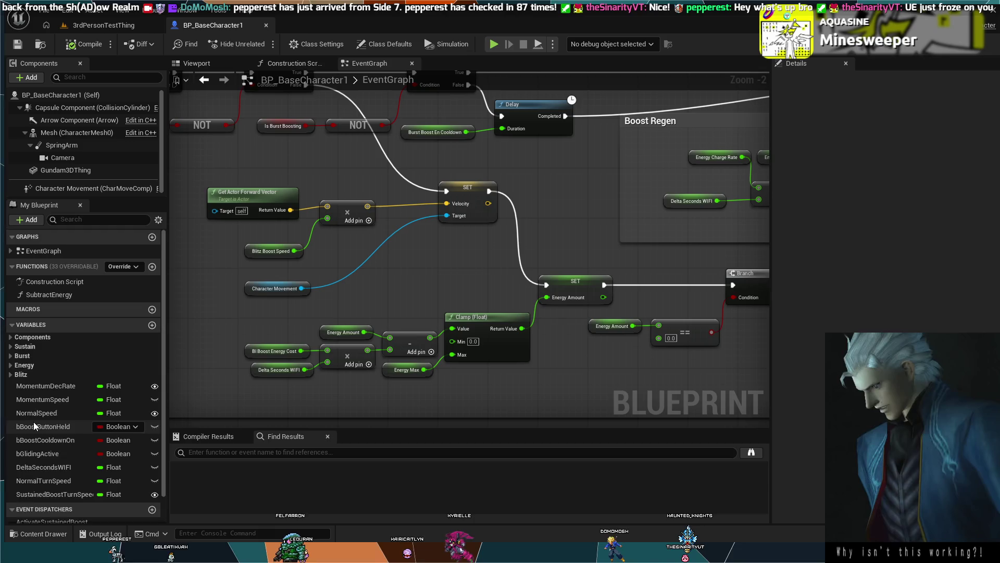
{"action": "scroll", "coordinate": [33, 412], "scroll_direction": "down", "scroll_amount": 1}
{"action": "left_click", "coordinate": [20, 358]}
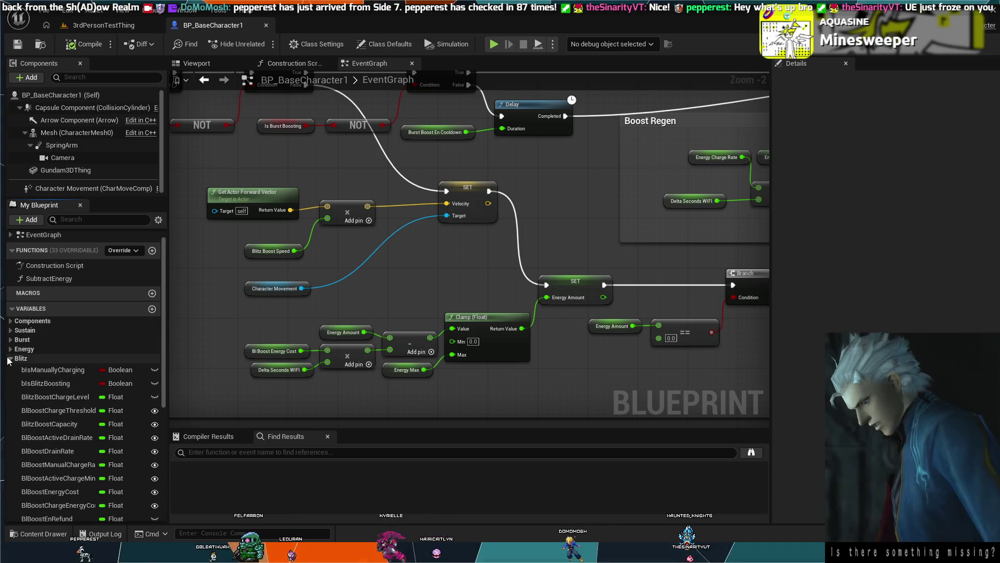
{"action": "left_click", "coordinate": [18, 359]}
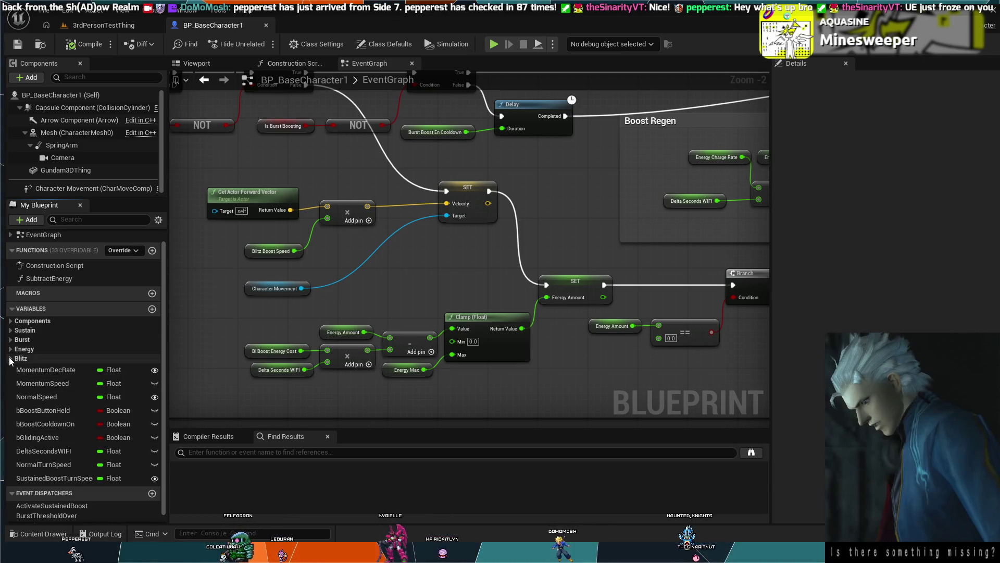
{"action": "left_click", "coordinate": [31, 466]}
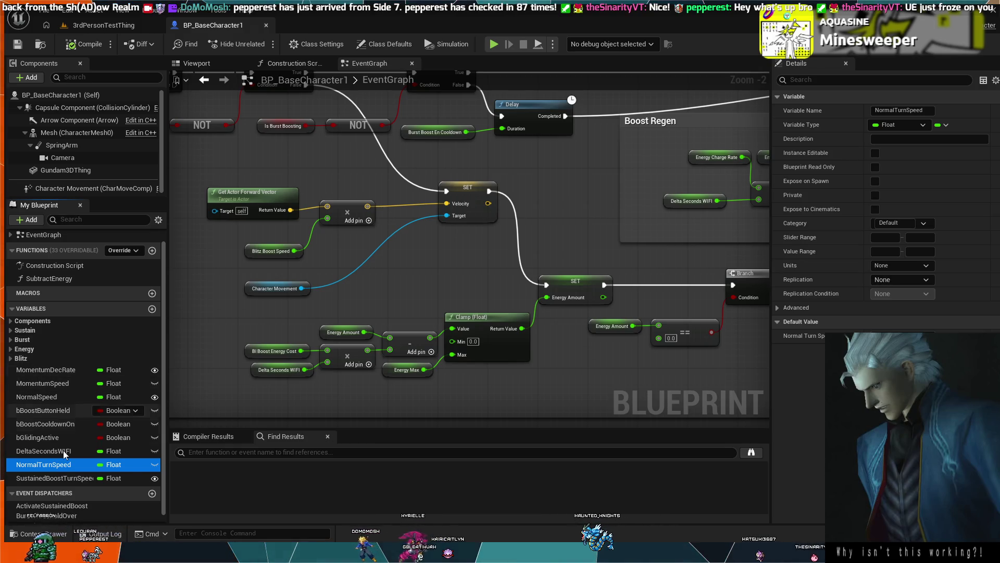
{"action": "double_click", "coordinate": [41, 464]}
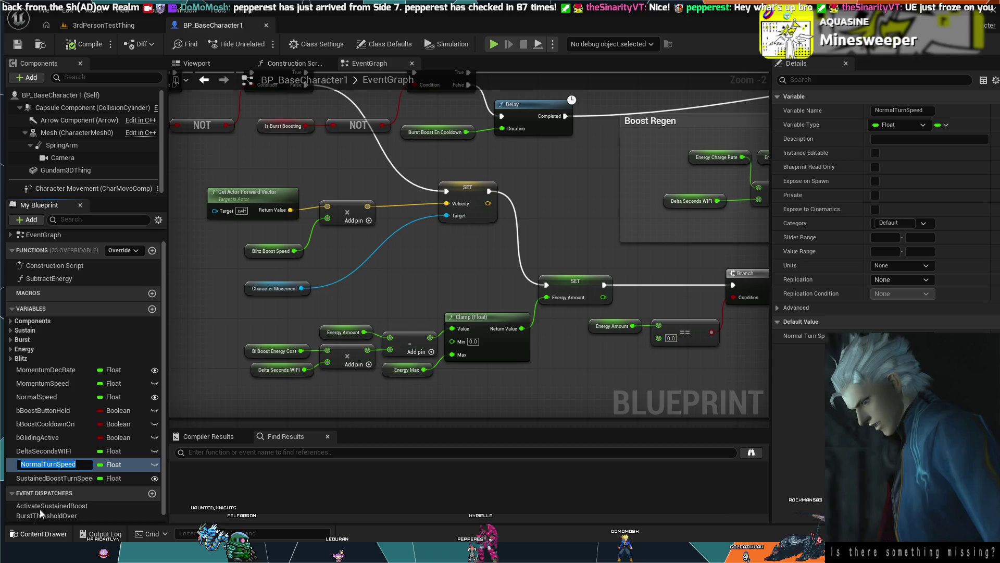
Step: Rename the NormalTurnSpeed variable to 'Turn Speed'
{"action": "type", "text": "Turn"}
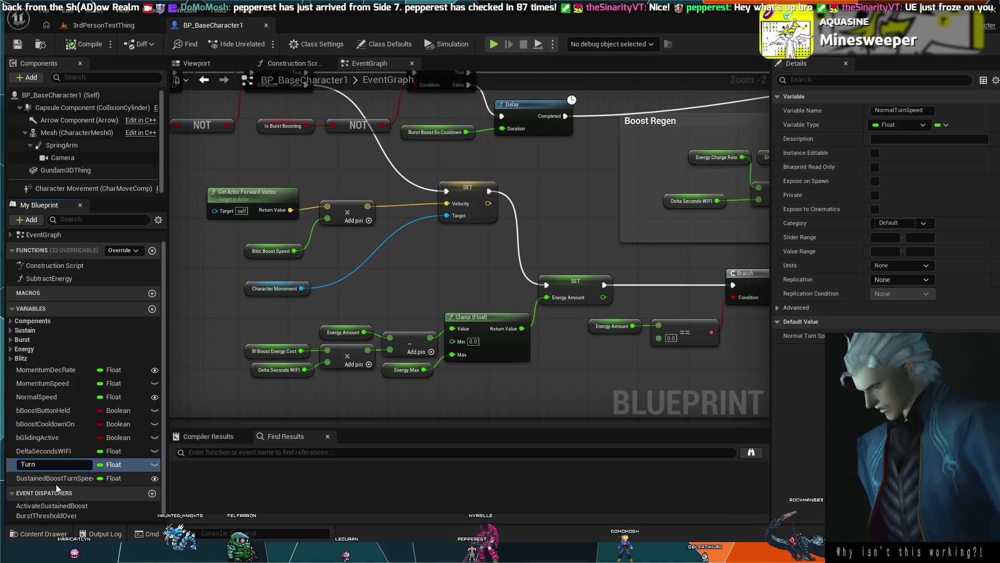
{"action": "type", "text": " Speed"}
{"action": "key", "text": "Return"}
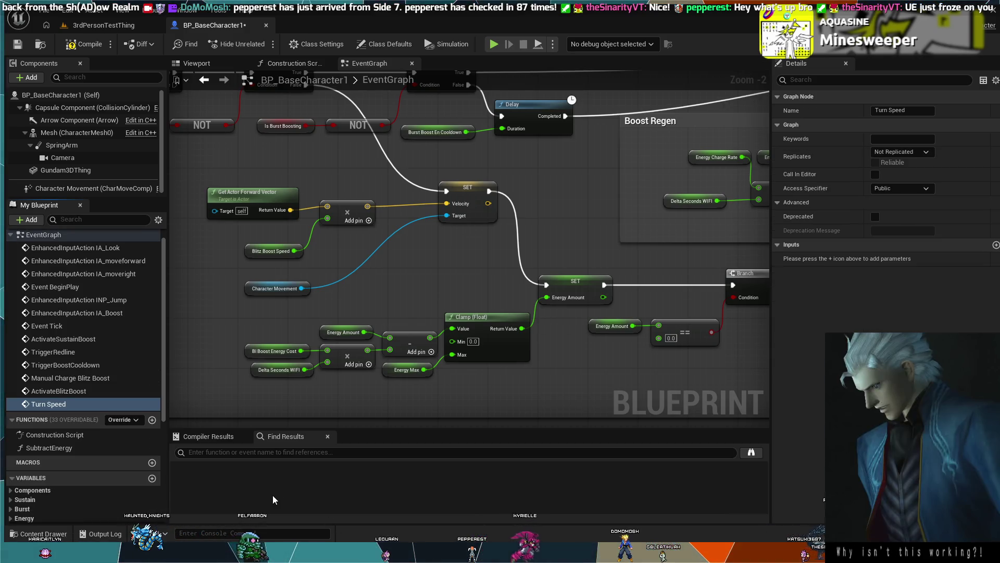
{"action": "scroll", "coordinate": [91, 393], "scroll_direction": "up", "scroll_amount": 1}
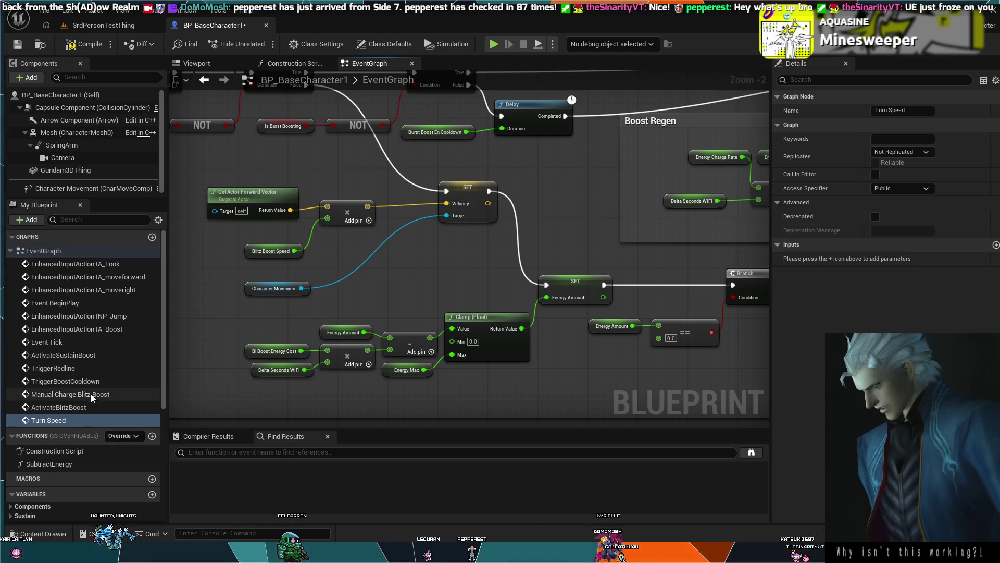
{"action": "scroll", "coordinate": [81, 432], "scroll_direction": "down", "scroll_amount": 6}
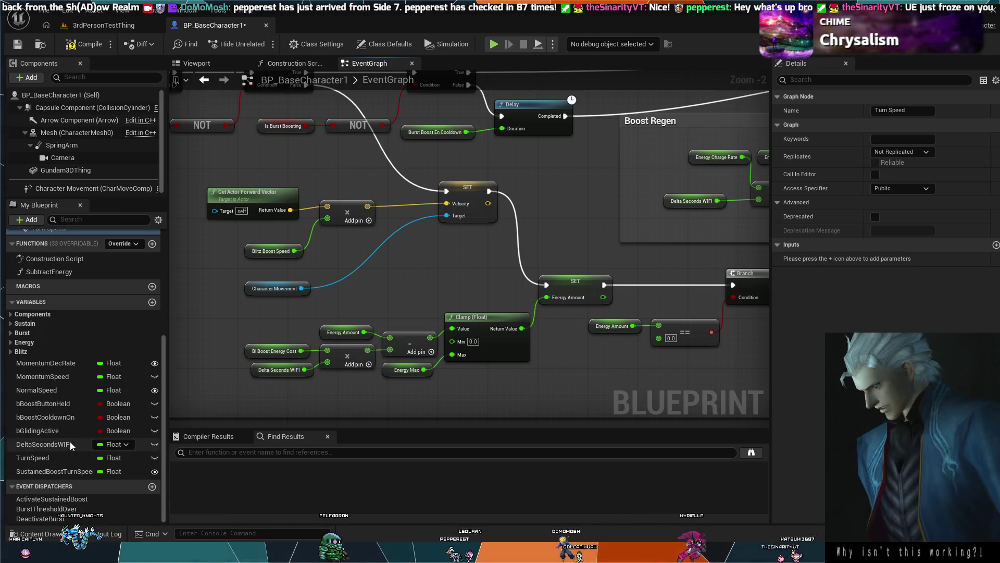
{"action": "scroll", "coordinate": [52, 455], "scroll_direction": "up", "scroll_amount": 2}
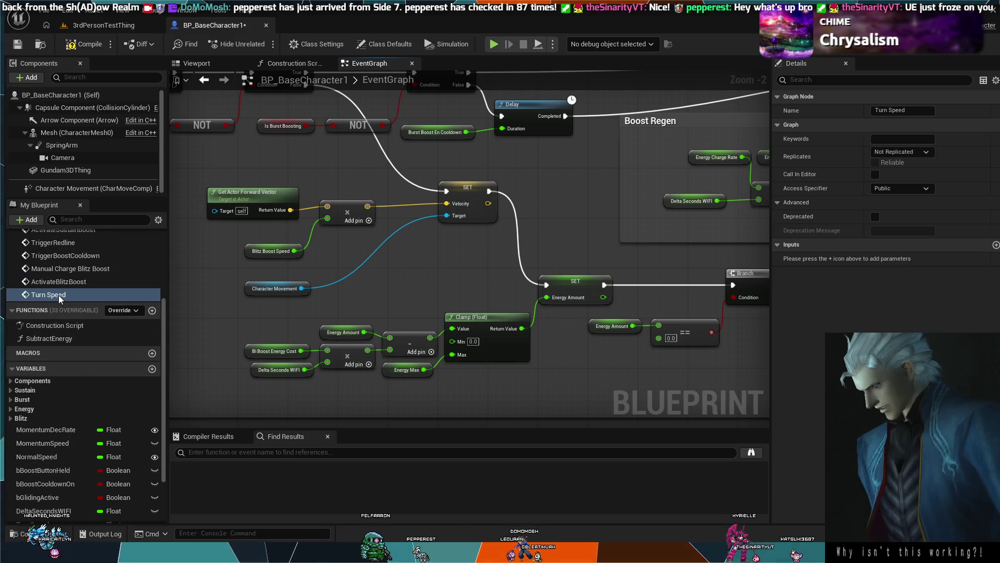
Step: Jump the graph to the Turn Speed event node and show the class default properties
{"action": "left_click", "coordinate": [21, 297]}
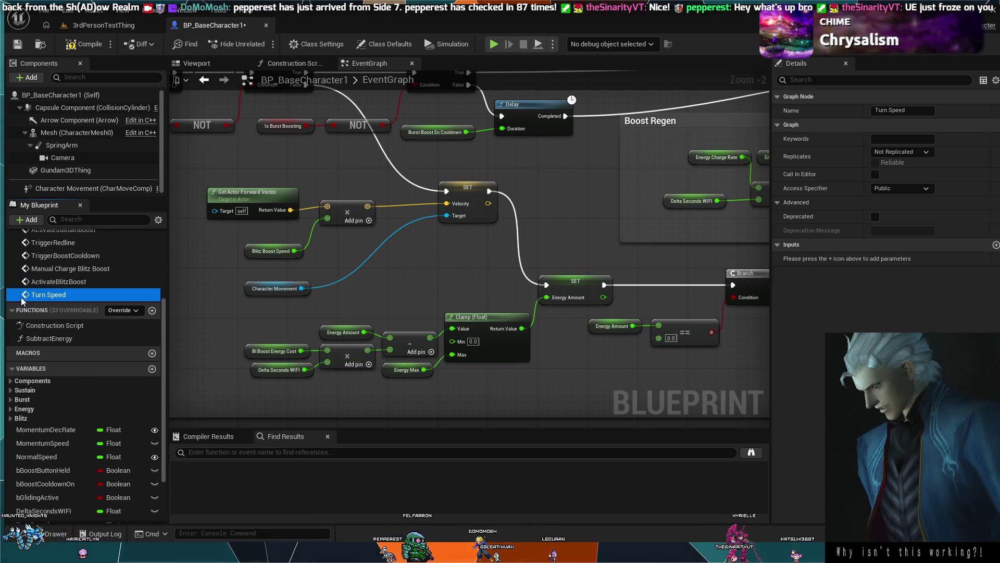
{"action": "double_click", "coordinate": [26, 297]}
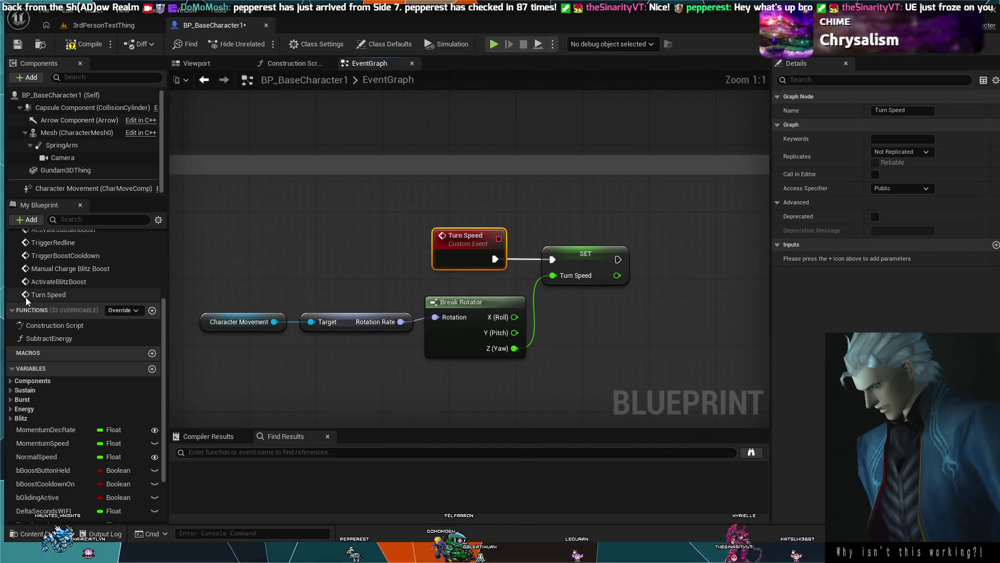
{"action": "scroll", "coordinate": [278, 304], "scroll_direction": "down", "scroll_amount": 1}
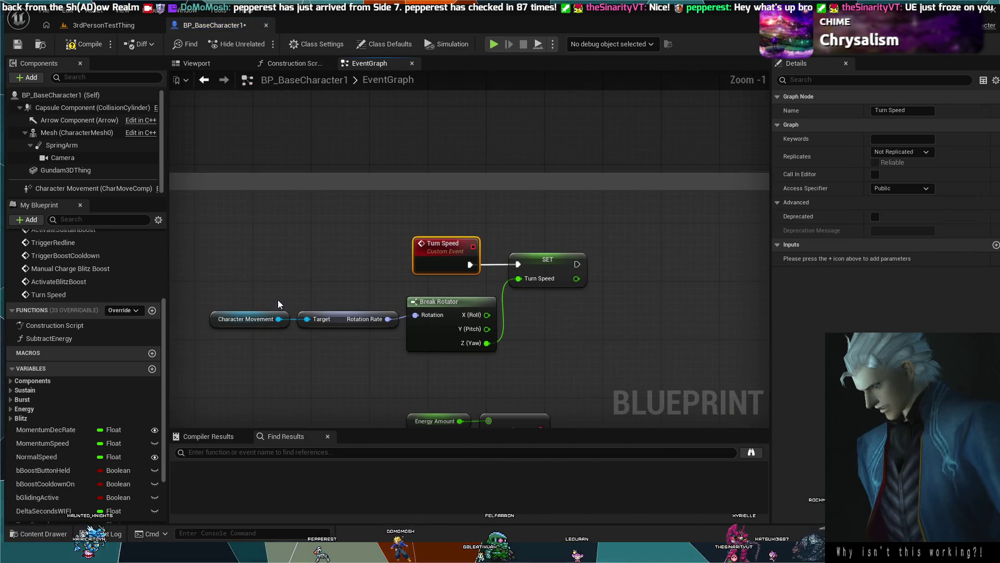
{"action": "scroll", "coordinate": [279, 304], "scroll_direction": "up", "scroll_amount": 2}
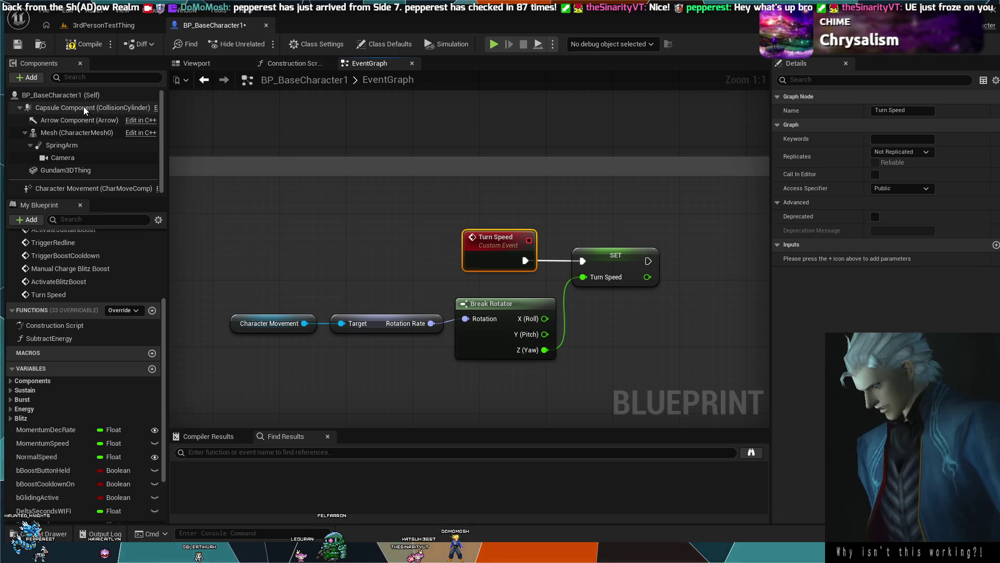
{"action": "left_click", "coordinate": [58, 96]}
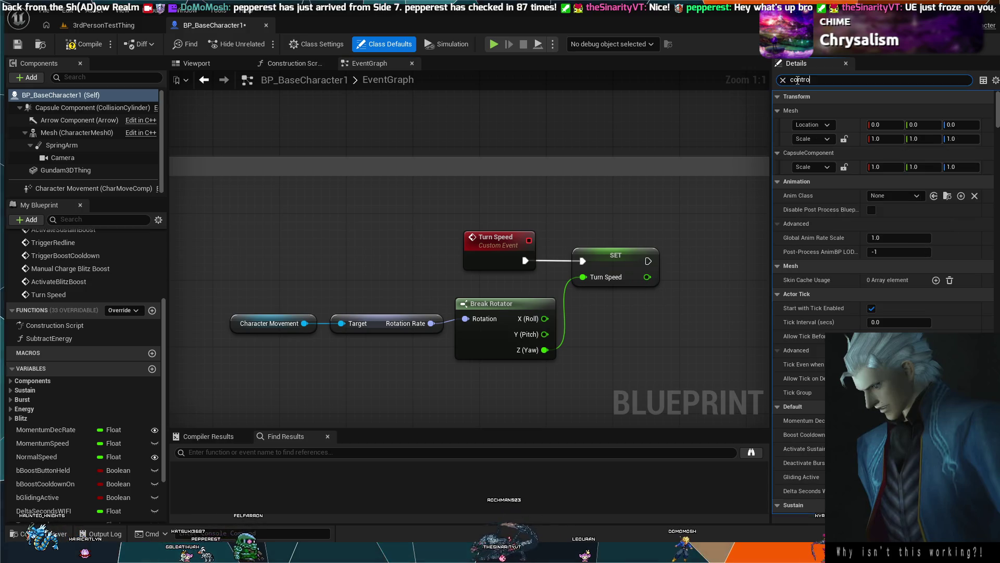
Step: Filter class defaults to controller settings and turn off Use Controller Rotation Yaw
{"action": "type", "text": "ller roa"}
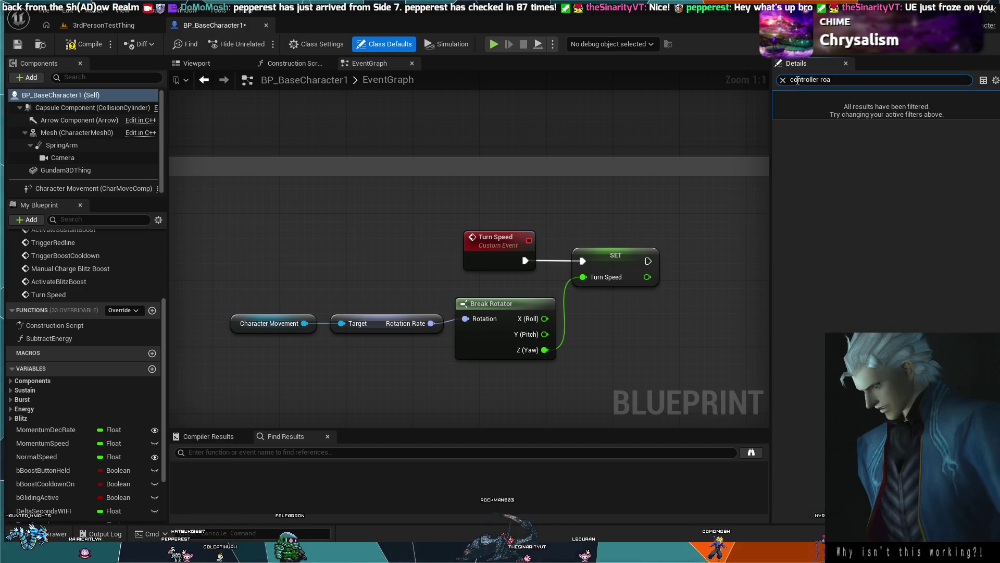
{"action": "key", "text": "BackSpace"}
{"action": "key", "text": "BackSpace"}
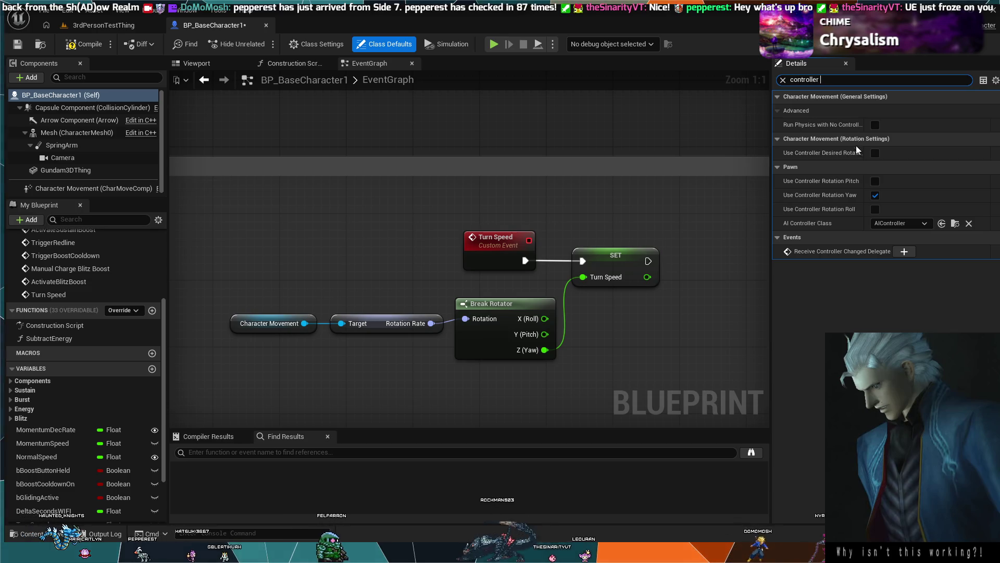
{"action": "left_click", "coordinate": [875, 195]}
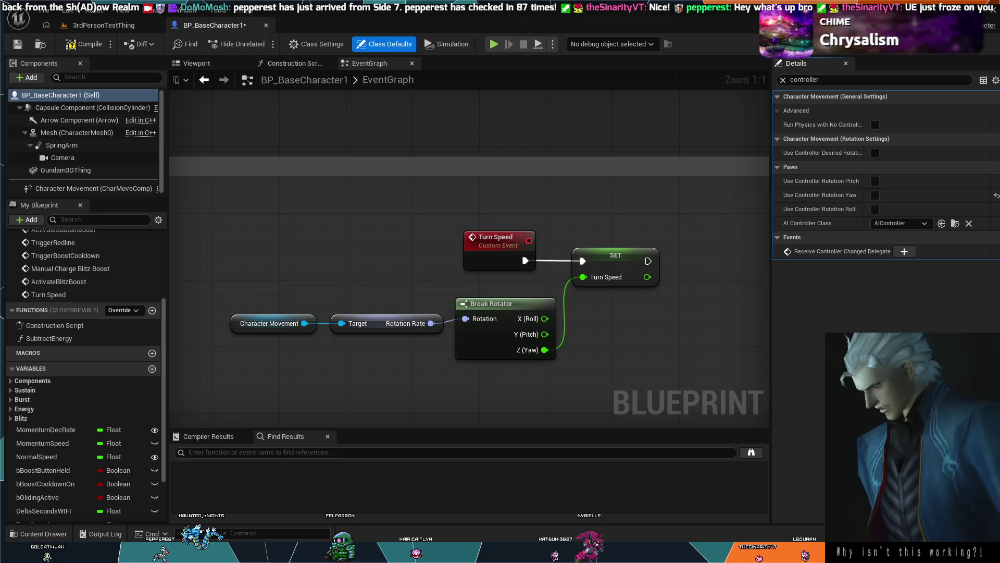
Step: Compile BP_BaseCharacter1, run a brief simulation, then stop it
{"action": "left_click", "coordinate": [83, 44]}
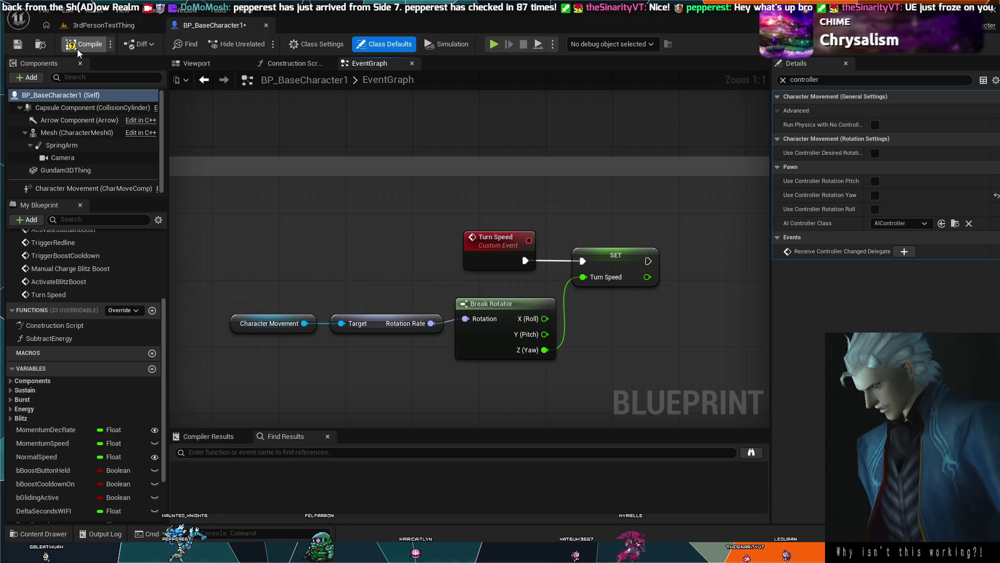
{"action": "left_click", "coordinate": [494, 45]}
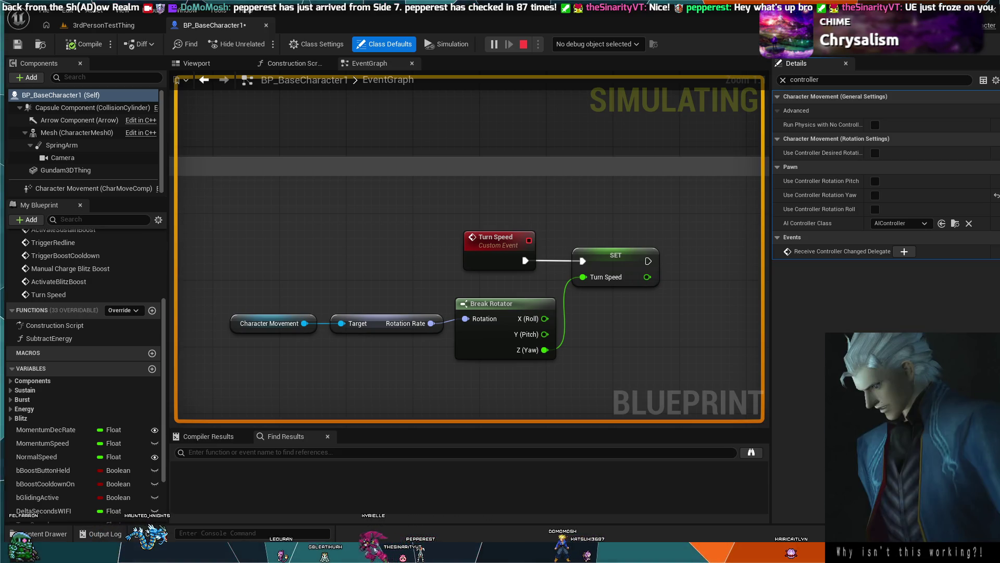
{"action": "key", "text": "Escape"}
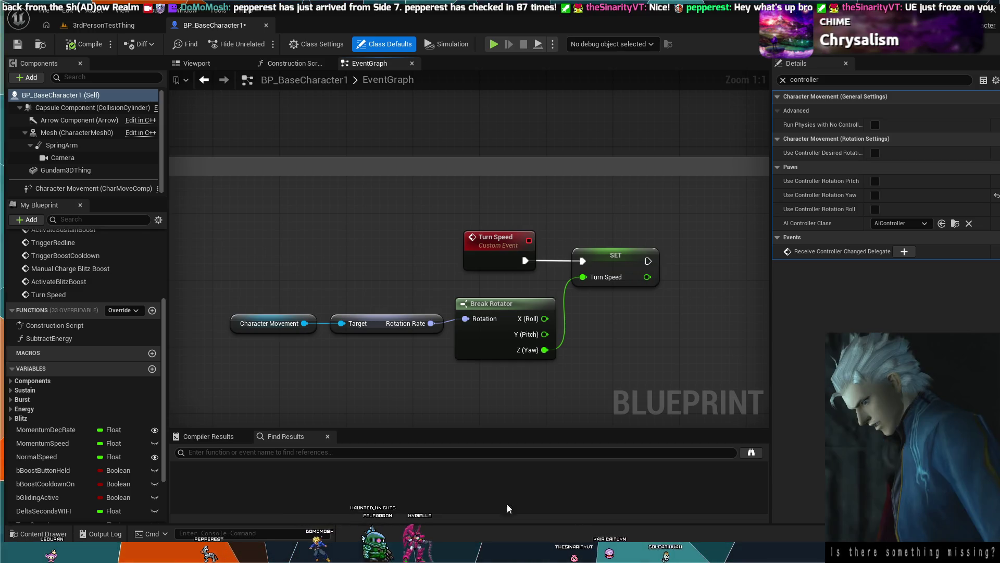
Step: Select TurnSpeed, clear the Details filter and tick Instance Editable
{"action": "scroll", "coordinate": [83, 444], "scroll_direction": "down", "scroll_amount": 3}
{"action": "left_click", "coordinate": [67, 462]}
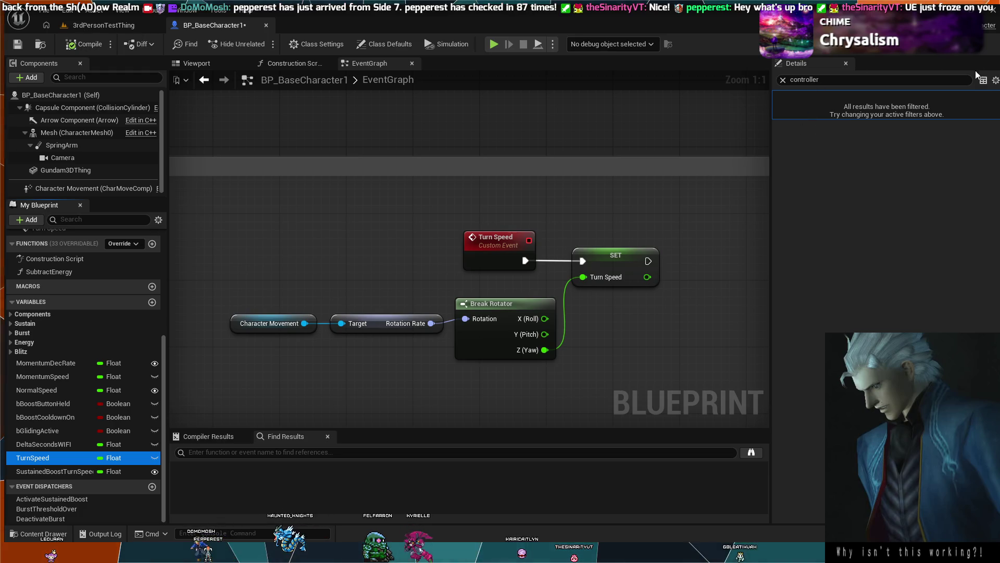
{"action": "left_click", "coordinate": [782, 80]}
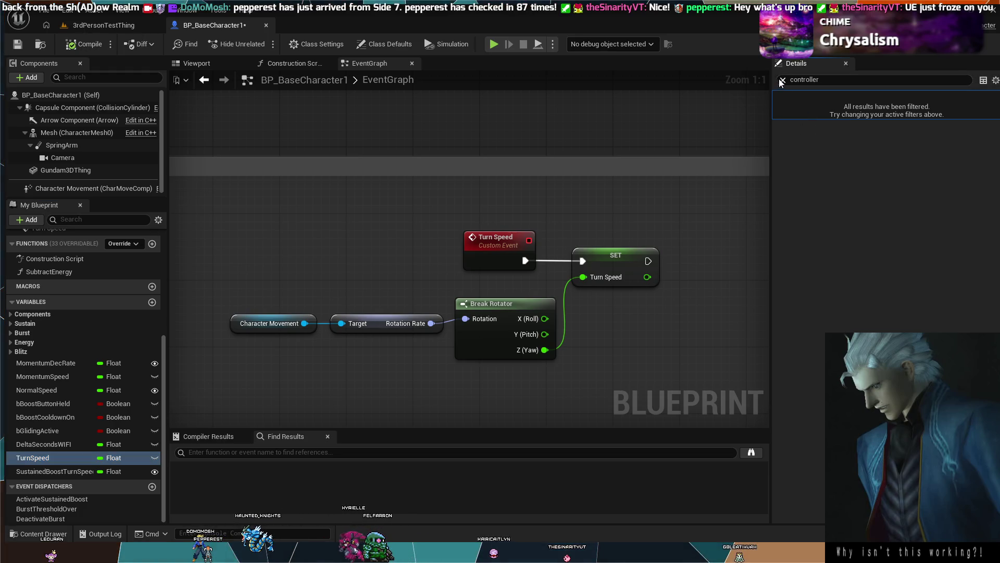
{"action": "left_click", "coordinate": [777, 111]}
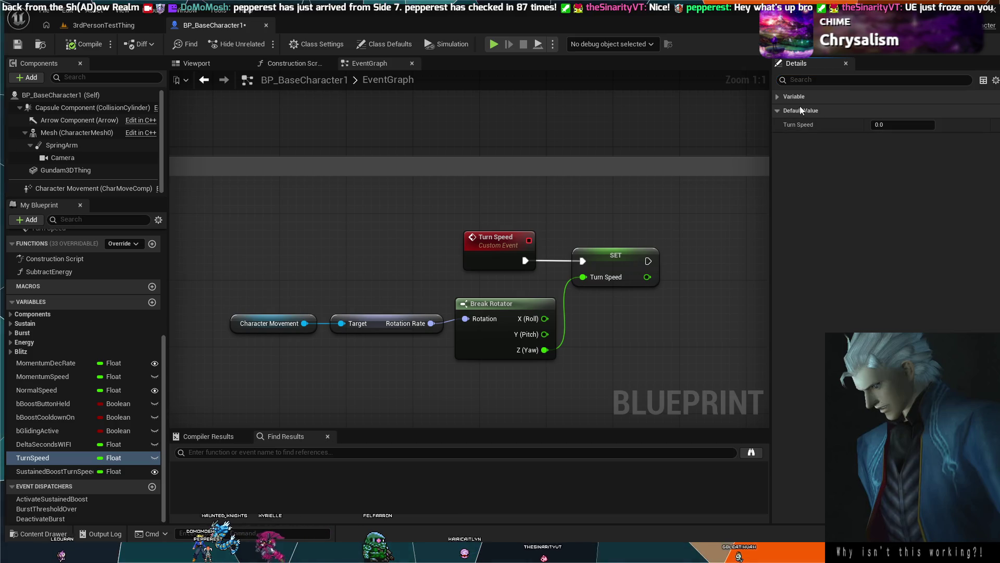
{"action": "left_click", "coordinate": [779, 98]}
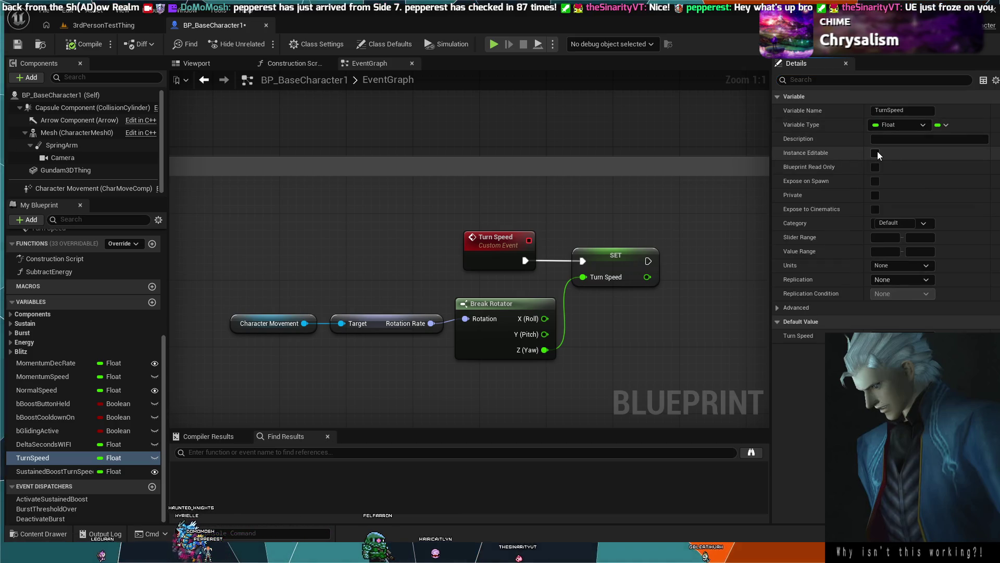
{"action": "left_click", "coordinate": [875, 153]}
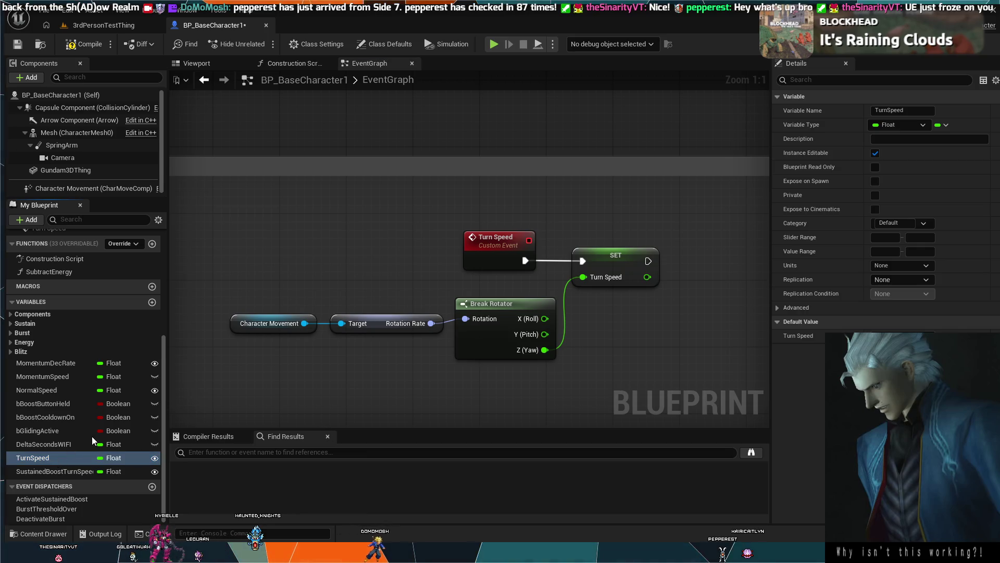
Step: Duplicate TurnSpeed and rename the copy 'TurnSpeedMultiplier'
{"action": "key", "text": "ctrl+d"}
{"action": "key", "text": "End"}
{"action": "key", "text": "BackSpace"}
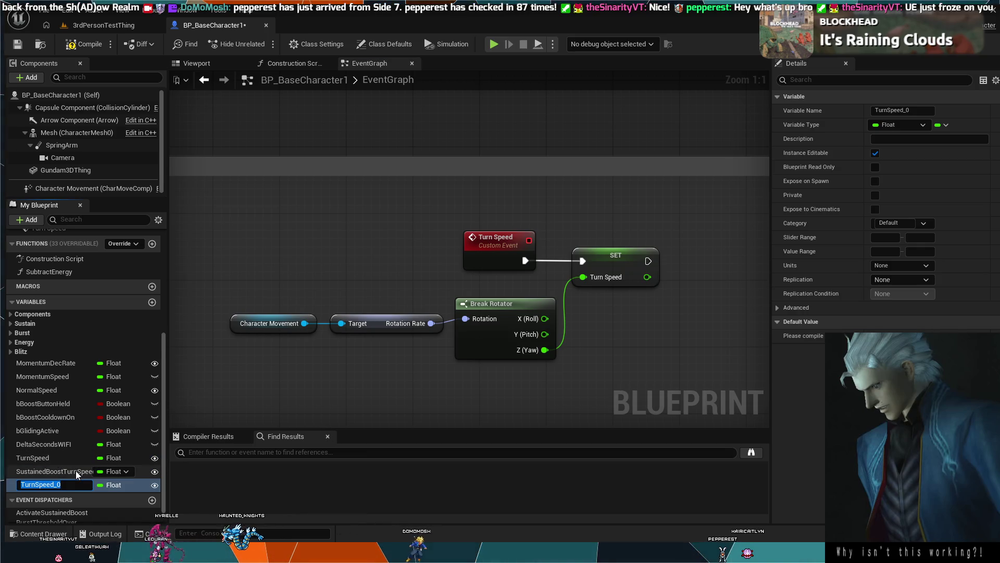
{"action": "key", "text": "BackSpace"}
{"action": "key", "text": "BackSpace"}
{"action": "key", "text": "BackSpace"}
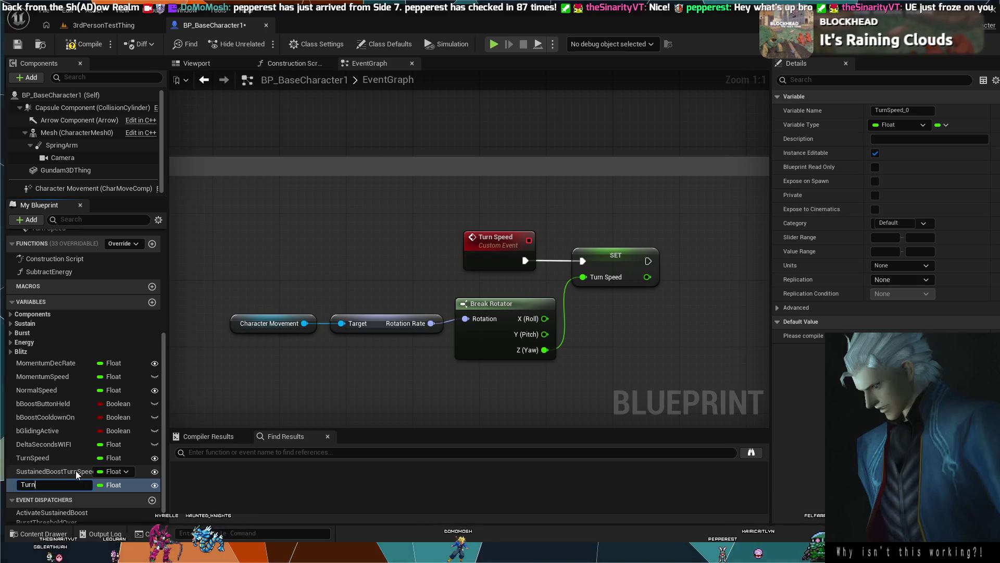
{"action": "type", "text": "Speed"}
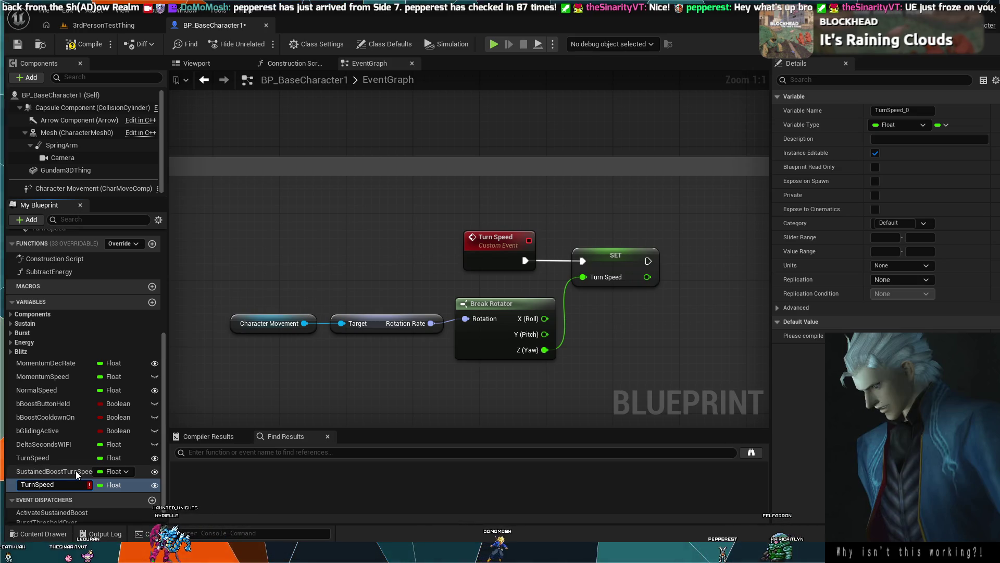
{"action": "type", "text": "Multiplier"}
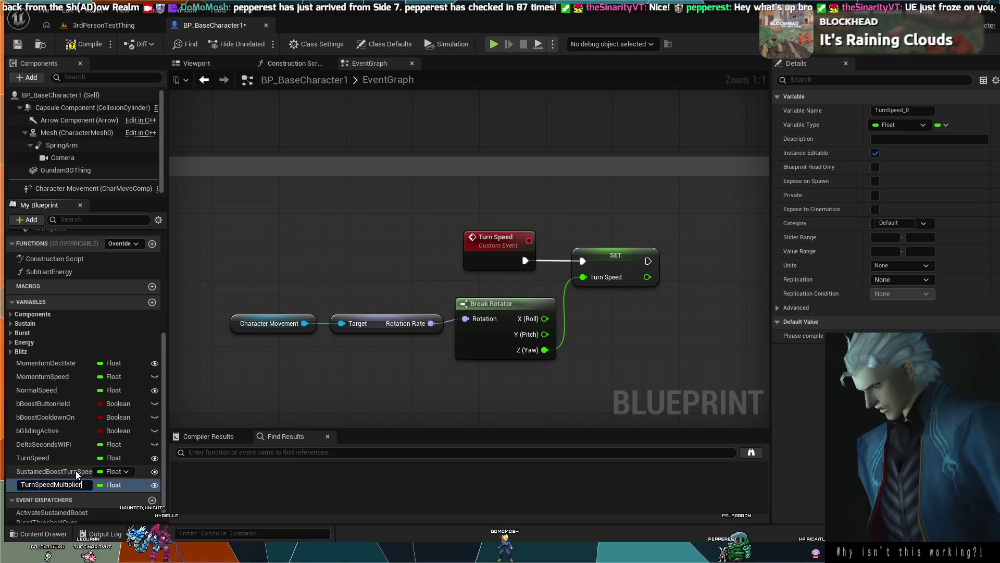
{"action": "key", "text": "Return"}
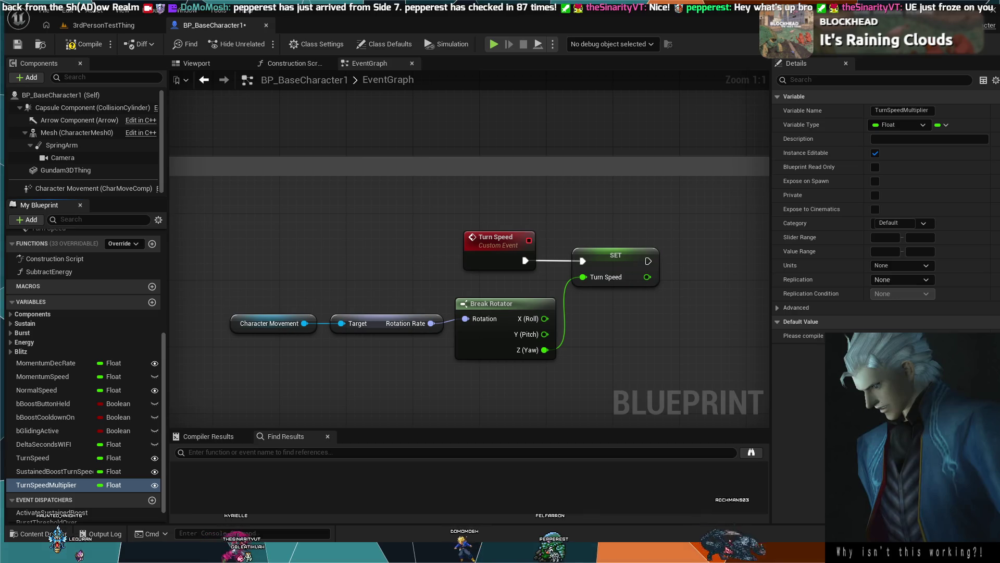
Step: Select TurnSpeedMultiplier and compile the blueprint
{"action": "left_click", "coordinate": [62, 482]}
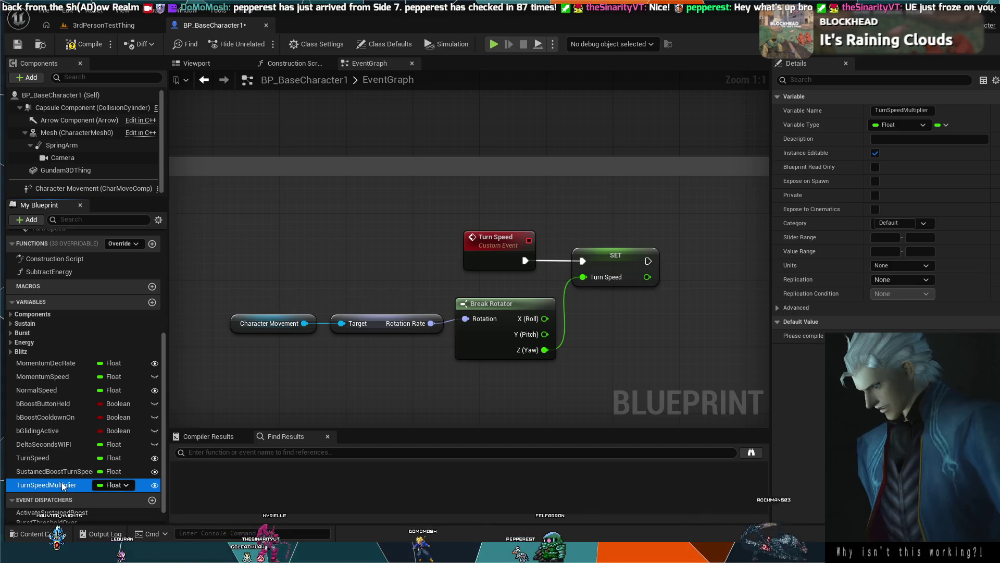
{"action": "left_click", "coordinate": [779, 321]}
{"action": "left_click", "coordinate": [88, 42]}
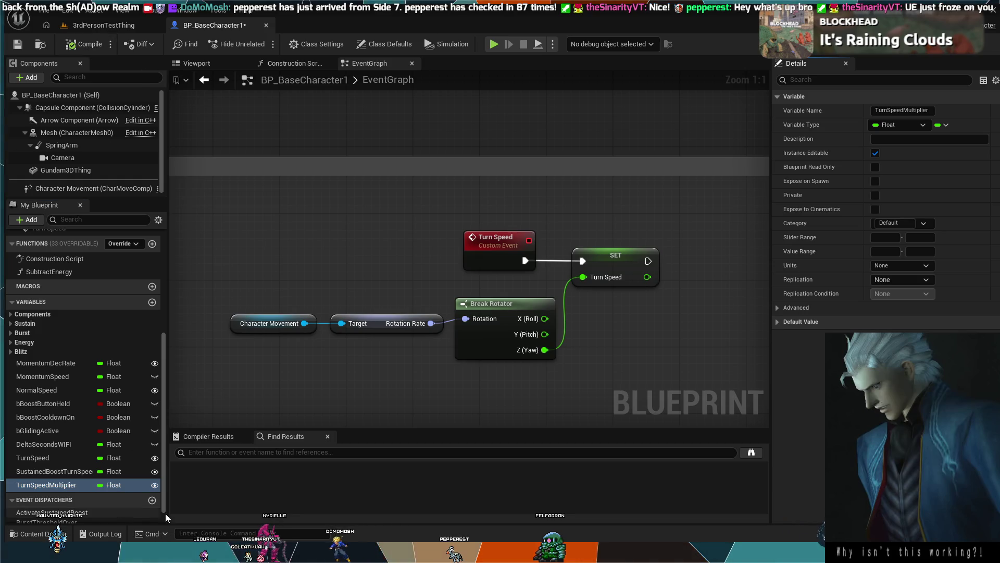
{"action": "left_click", "coordinate": [793, 322]}
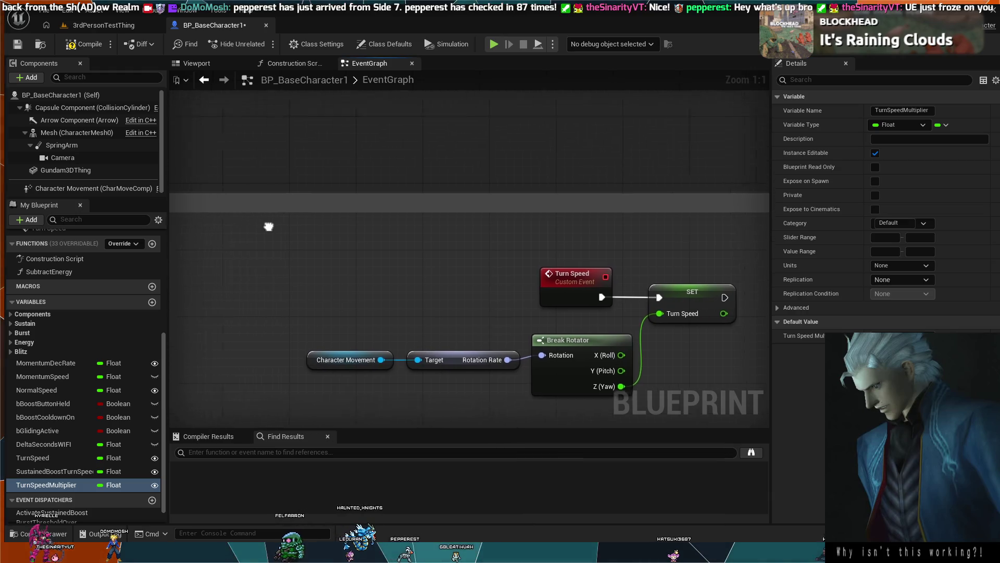
Step: Move to the Boost comment and marquee-select the Turn Speed, SET, Break Rotator and Character Movement nodes
{"action": "scroll", "coordinate": [404, 241], "scroll_direction": "down", "scroll_amount": 4}
{"action": "mouse_move", "coordinate": [404, 253]}
{"action": "left_mouse_down"}
{"action": "mouse_move", "coordinate": [352, 173]}
{"action": "mouse_move", "coordinate": [430, 315]}
{"action": "mouse_move", "coordinate": [280, 161]}
{"action": "left_mouse_up"}
{"action": "scroll", "coordinate": [338, 283], "scroll_direction": "up", "scroll_amount": 1}
{"action": "left_click_drag", "start_coordinate": [338, 282], "coordinate": [347, 352]}
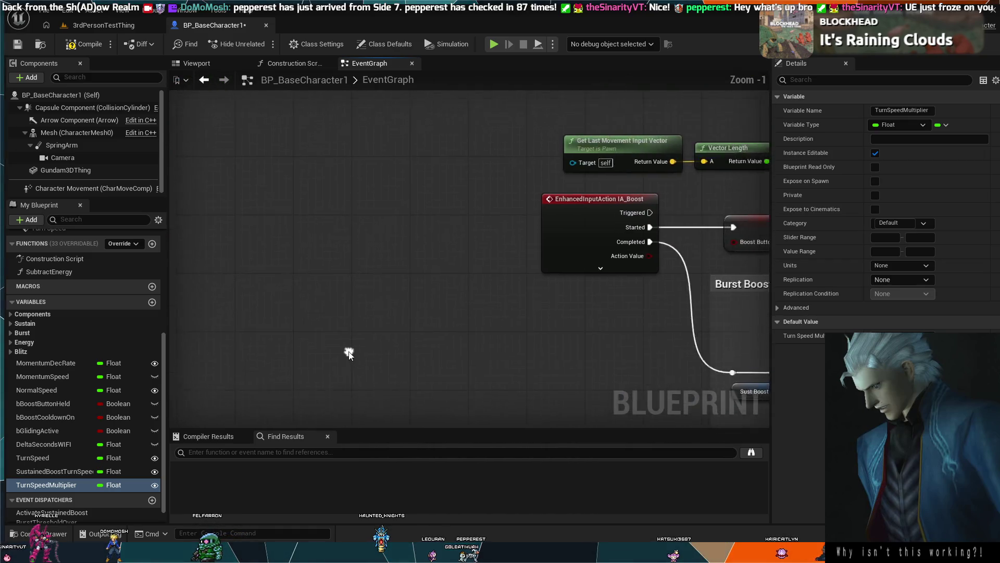
{"action": "scroll", "coordinate": [384, 266], "scroll_direction": "down", "scroll_amount": 4}
{"action": "scroll", "coordinate": [443, 273], "scroll_direction": "up", "scroll_amount": 6}
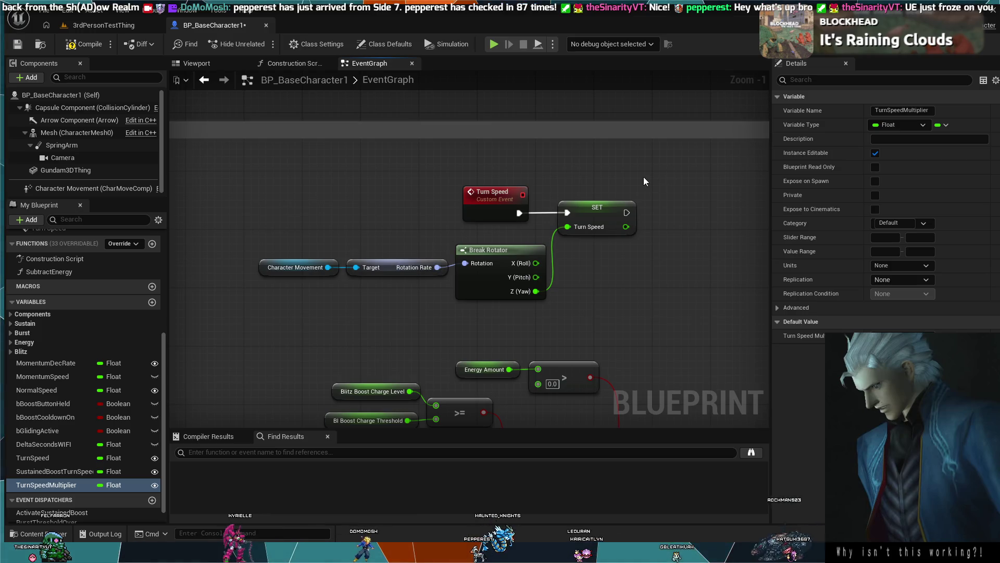
{"action": "left_click_drag", "start_coordinate": [643, 177], "coordinate": [420, 258]}
{"action": "mouse_move", "coordinate": [321, 273]}
{"action": "left_mouse_down"}
{"action": "mouse_move", "coordinate": [274, 271]}
{"action": "mouse_move", "coordinate": [273, 279]}
{"action": "mouse_move", "coordinate": [699, 251]}
{"action": "left_mouse_up"}
{"action": "scroll", "coordinate": [698, 255], "scroll_direction": "down", "scroll_amount": 2}
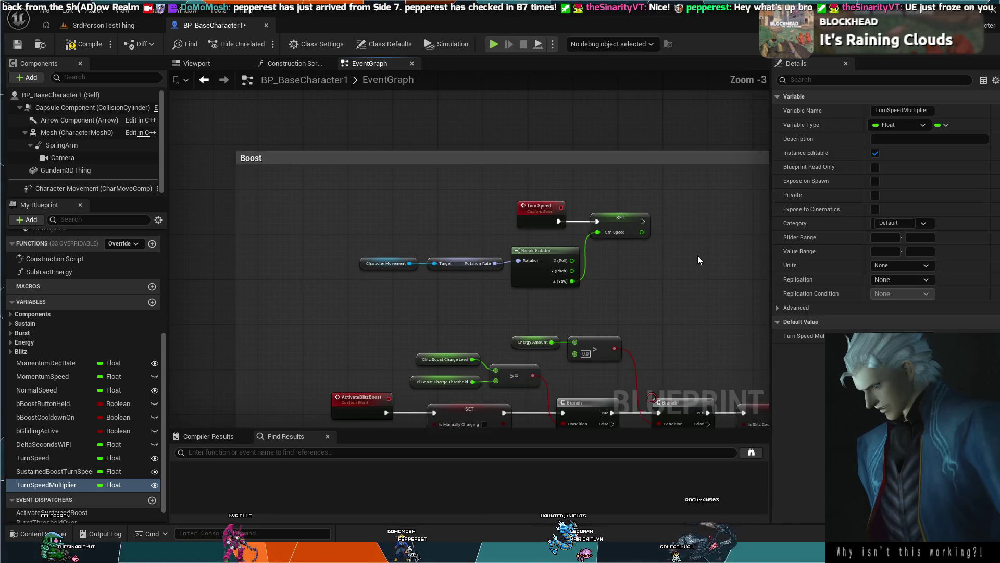
{"action": "mouse_move", "coordinate": [583, 232]}
{"action": "left_mouse_down"}
{"action": "mouse_move", "coordinate": [342, 123]}
{"action": "mouse_move", "coordinate": [399, 184]}
{"action": "mouse_move", "coordinate": [627, 243]}
{"action": "mouse_move", "coordinate": [361, 134]}
{"action": "mouse_move", "coordinate": [429, 180]}
{"action": "mouse_move", "coordinate": [724, 262]}
{"action": "mouse_move", "coordinate": [295, 157]}
{"action": "mouse_move", "coordinate": [318, 164]}
{"action": "left_mouse_up"}
Step: Delete the selected Turn Speed event and its rotation nodes from the Boost section
{"action": "key", "text": "Delete"}
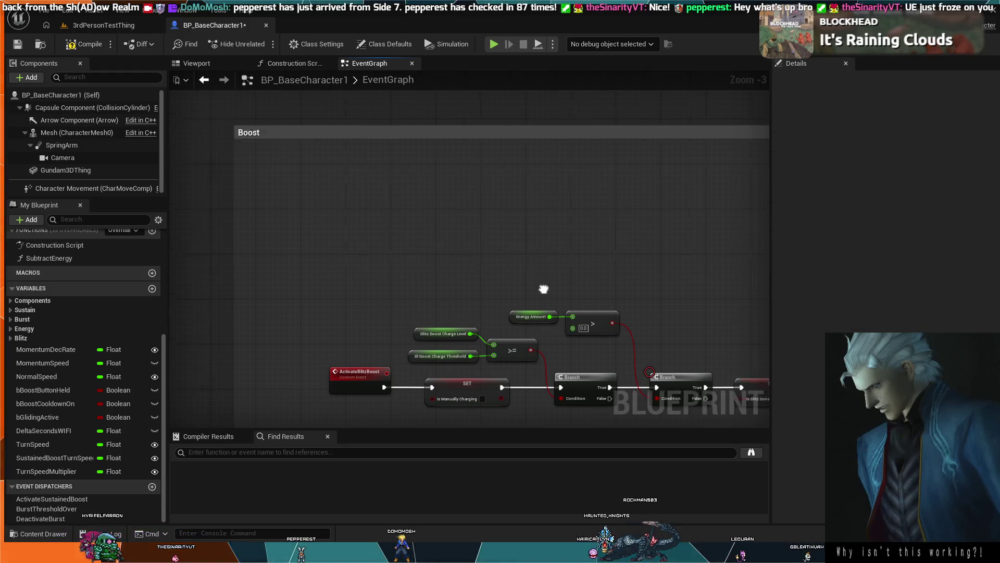
{"action": "left_click_drag", "start_coordinate": [543, 286], "coordinate": [171, 151]}
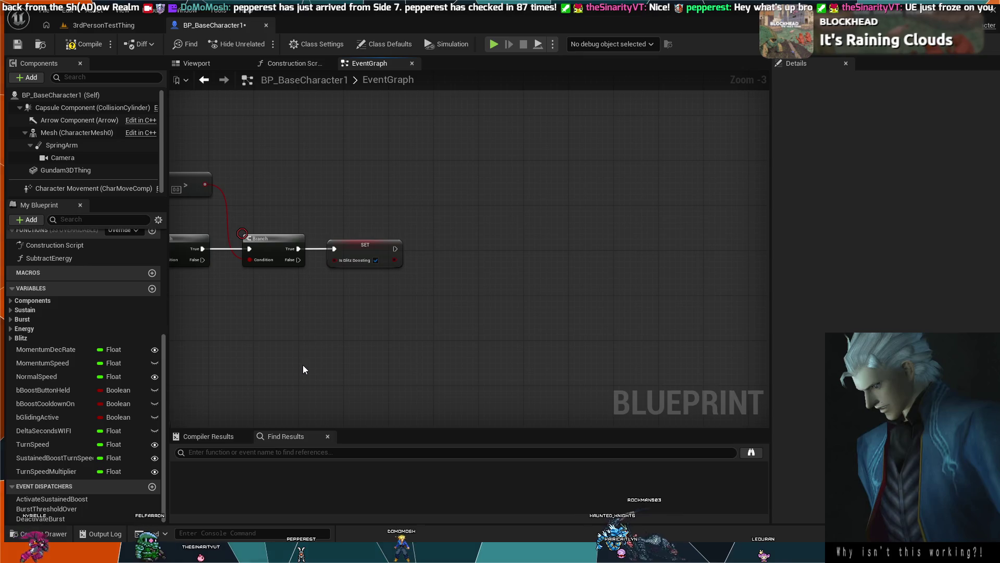
{"action": "scroll", "coordinate": [298, 267], "scroll_direction": "down", "scroll_amount": 2}
Step: Pan and zoom across the Fuel/Energy System to inspect its Print String and Energy Amount nodes
{"action": "left_click_drag", "start_coordinate": [525, 283], "coordinate": [338, 255]}
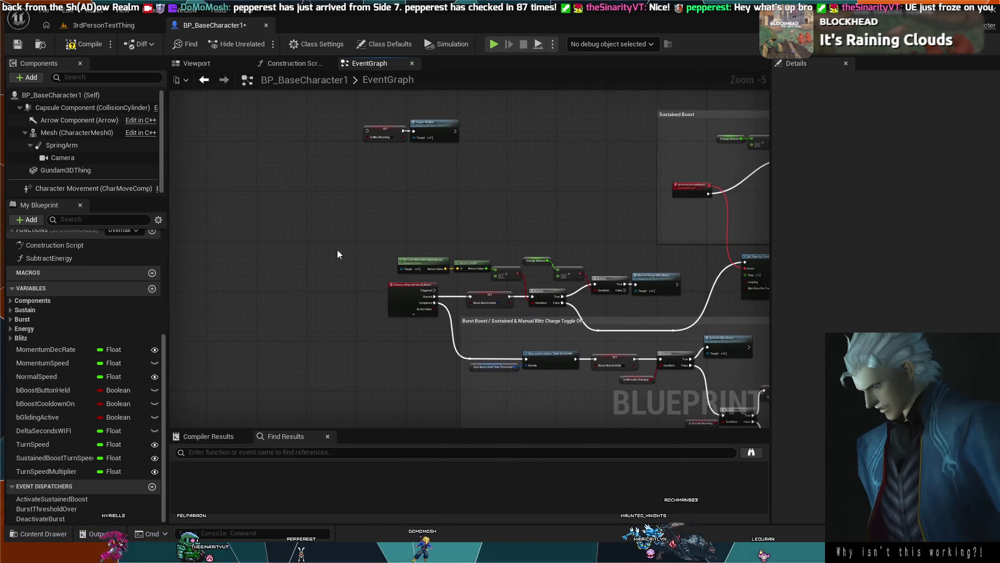
{"action": "mouse_move", "coordinate": [447, 267]}
{"action": "left_mouse_down"}
{"action": "mouse_move", "coordinate": [363, 231]}
{"action": "mouse_move", "coordinate": [375, 188]}
{"action": "mouse_move", "coordinate": [385, 320]}
{"action": "mouse_move", "coordinate": [383, 302]}
{"action": "mouse_move", "coordinate": [324, 305]}
{"action": "left_mouse_up"}
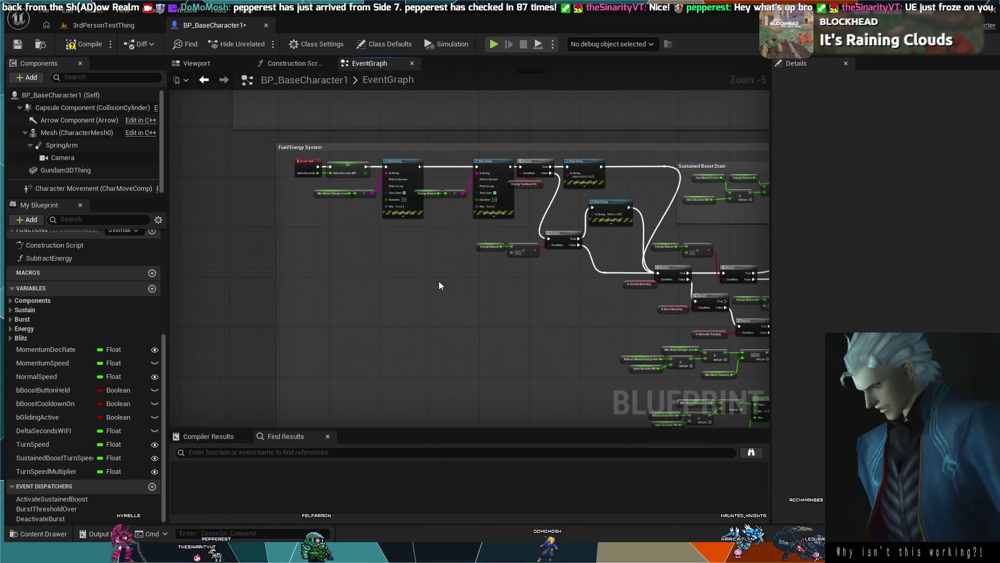
{"action": "mouse_move", "coordinate": [440, 279]}
{"action": "left_mouse_down"}
{"action": "mouse_move", "coordinate": [412, 298]}
{"action": "mouse_move", "coordinate": [518, 290]}
{"action": "left_mouse_up"}
{"action": "scroll", "coordinate": [469, 239], "scroll_direction": "up", "scroll_amount": 3}
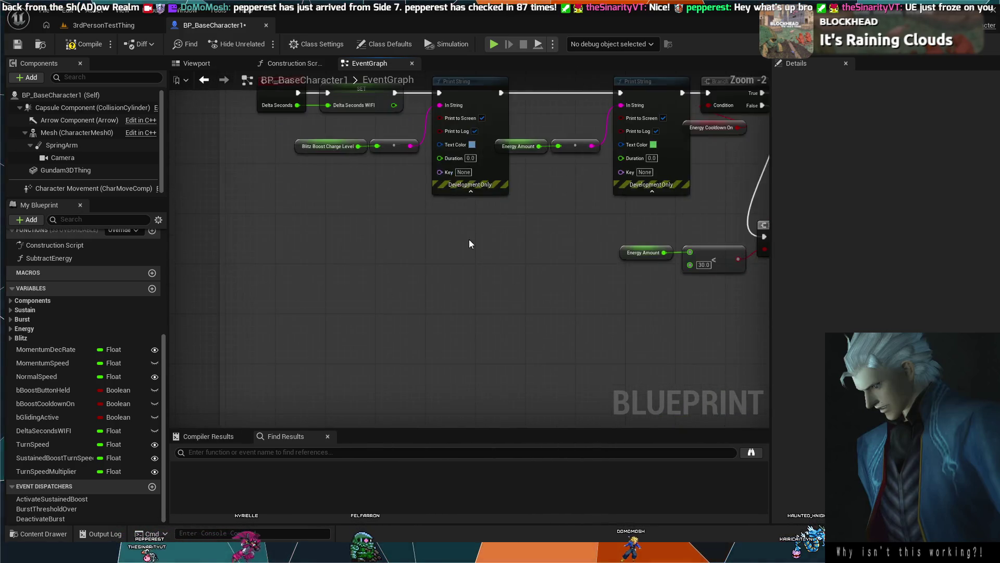
{"action": "left_click_drag", "start_coordinate": [469, 239], "coordinate": [557, 335]}
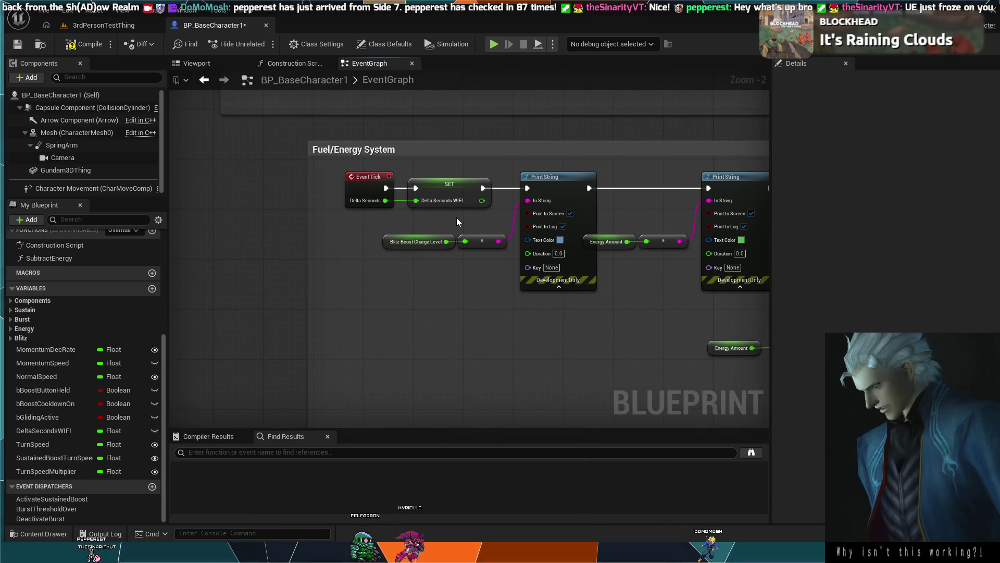
{"action": "scroll", "coordinate": [457, 217], "scroll_direction": "down", "scroll_amount": 3}
{"action": "left_click_drag", "start_coordinate": [456, 217], "coordinate": [236, 157]}
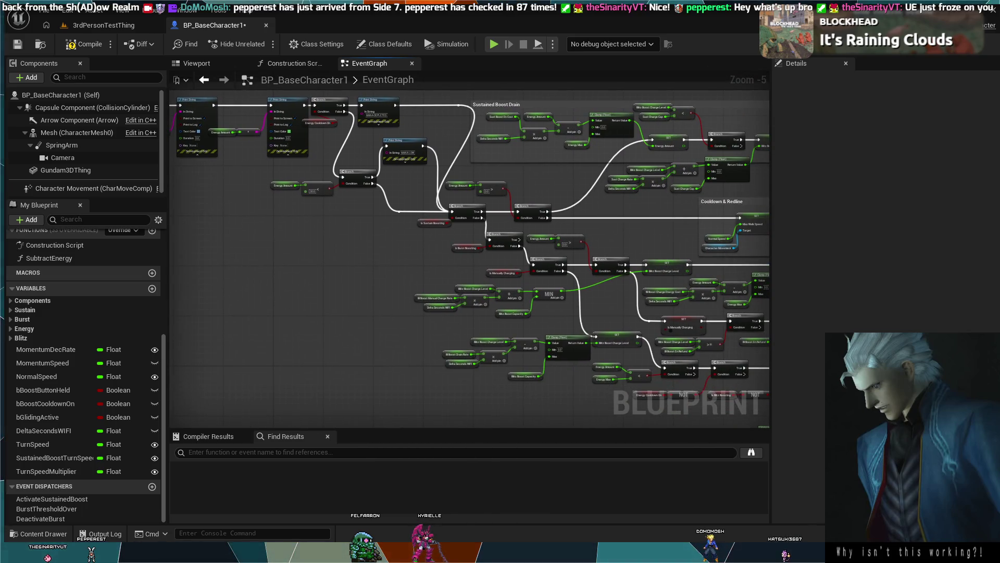
{"action": "scroll", "coordinate": [587, 262], "scroll_direction": "up", "scroll_amount": 2}
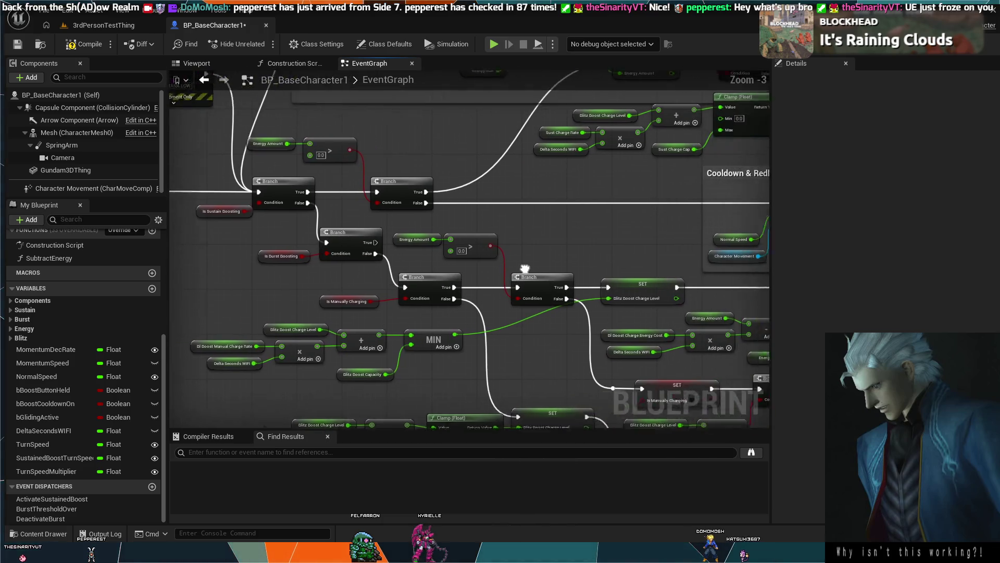
{"action": "mouse_move", "coordinate": [587, 265]}
{"action": "left_mouse_down"}
{"action": "mouse_move", "coordinate": [216, 313]}
{"action": "mouse_move", "coordinate": [721, 290]}
{"action": "mouse_move", "coordinate": [771, 319]}
{"action": "left_mouse_up"}
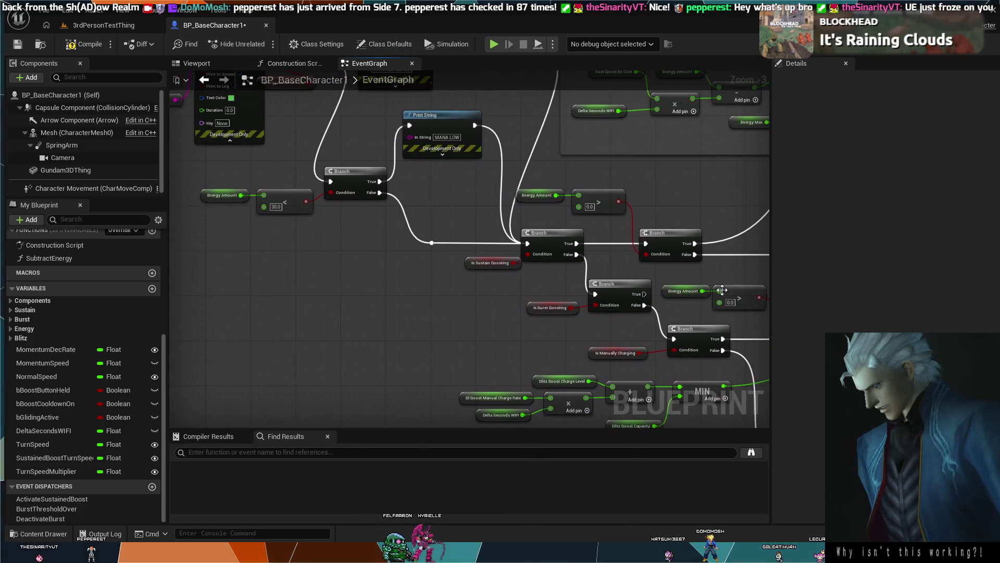
{"action": "mouse_move", "coordinate": [283, 201]}
{"action": "left_mouse_down"}
{"action": "mouse_move", "coordinate": [308, 232]}
{"action": "mouse_move", "coordinate": [402, 238]}
{"action": "mouse_move", "coordinate": [613, 301]}
{"action": "left_mouse_up"}
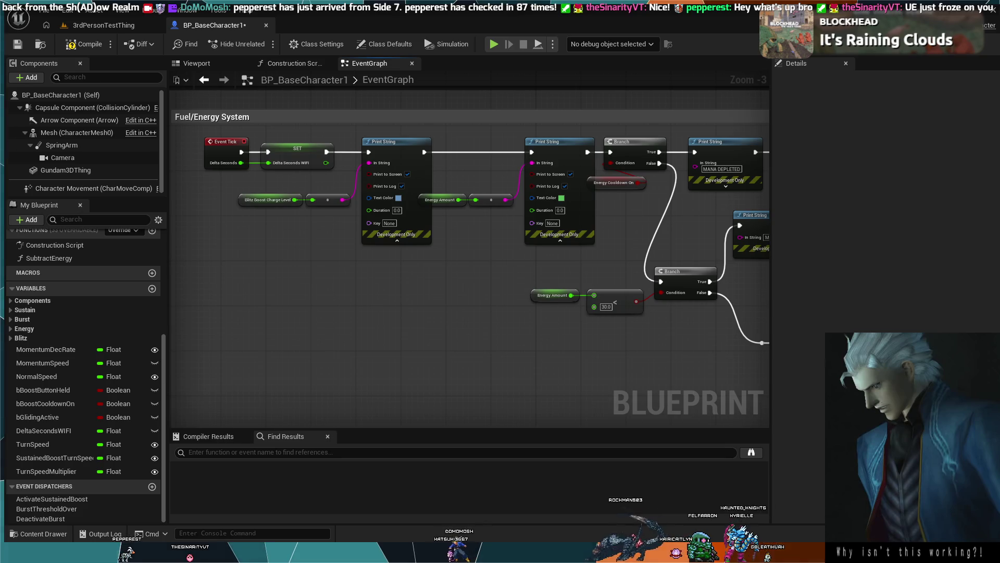
{"action": "mouse_move", "coordinate": [692, 377]}
{"action": "left_mouse_down"}
{"action": "mouse_move", "coordinate": [678, 368]}
{"action": "mouse_move", "coordinate": [172, 369]}
{"action": "left_mouse_up"}
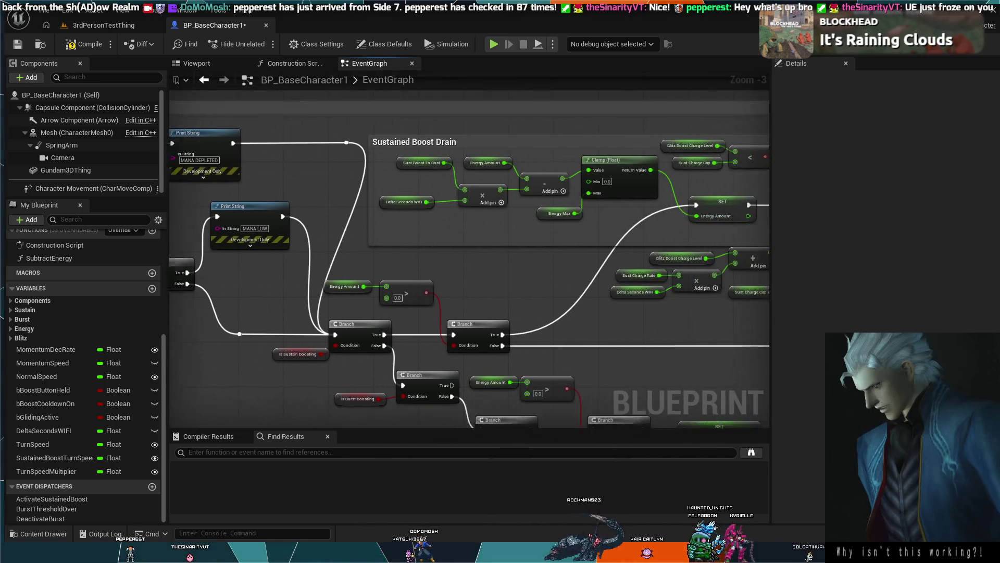
{"action": "mouse_move", "coordinate": [364, 235]}
{"action": "left_mouse_down"}
{"action": "mouse_move", "coordinate": [315, 242]}
{"action": "mouse_move", "coordinate": [381, 240]}
{"action": "mouse_move", "coordinate": [426, 198]}
{"action": "mouse_move", "coordinate": [313, 258]}
{"action": "mouse_move", "coordinate": [360, 259]}
{"action": "left_mouse_up"}
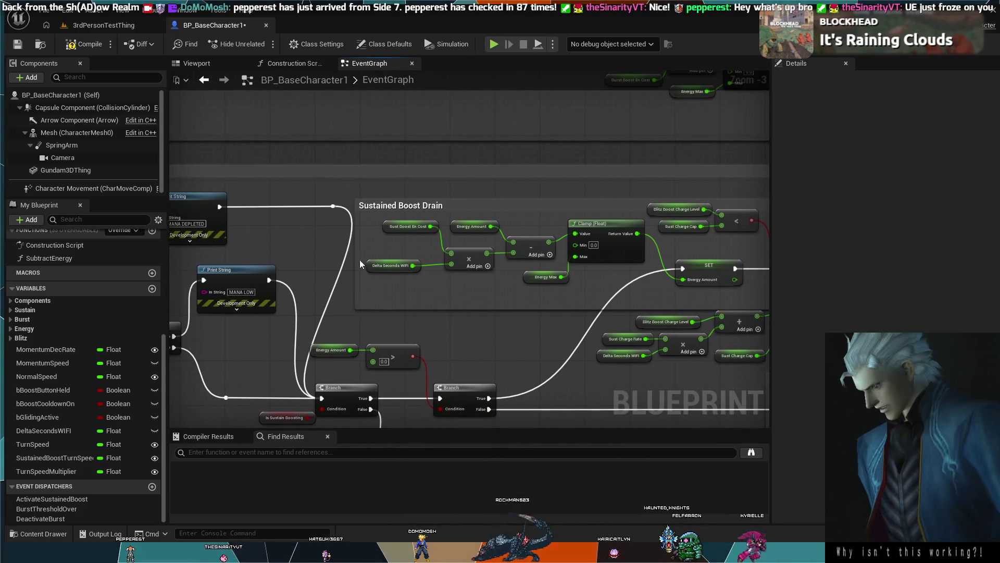
{"action": "mouse_move", "coordinate": [341, 221]}
{"action": "left_mouse_down"}
{"action": "mouse_move", "coordinate": [468, 257]}
{"action": "mouse_move", "coordinate": [591, 213]}
{"action": "mouse_move", "coordinate": [486, 316]}
{"action": "left_mouse_up"}
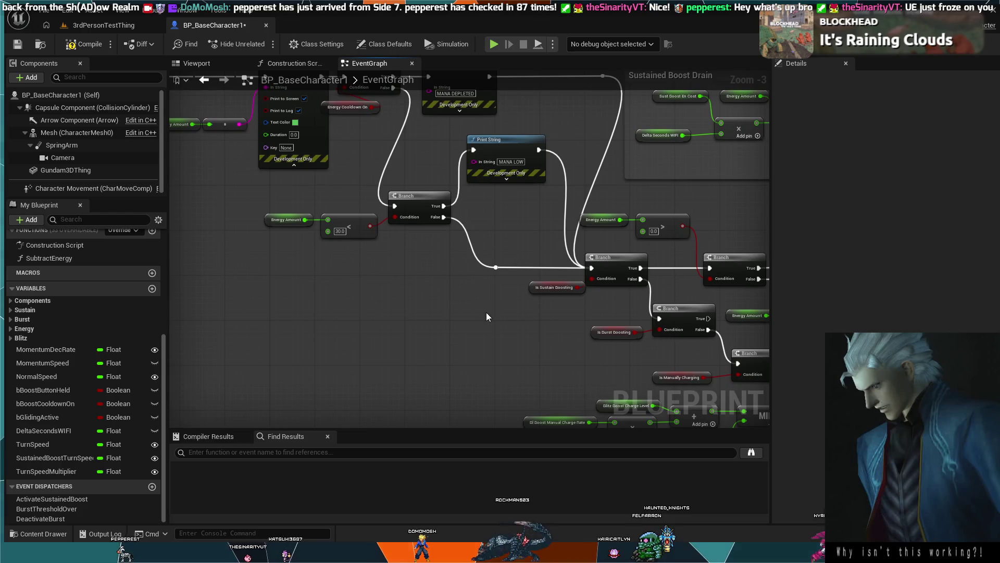
{"action": "mouse_move", "coordinate": [495, 267]}
{"action": "left_mouse_down"}
{"action": "mouse_move", "coordinate": [501, 320]}
{"action": "mouse_move", "coordinate": [620, 376]}
{"action": "mouse_move", "coordinate": [764, 358]}
{"action": "mouse_move", "coordinate": [650, 364]}
{"action": "left_mouse_up"}
{"action": "key", "text": "ctrl+z"}
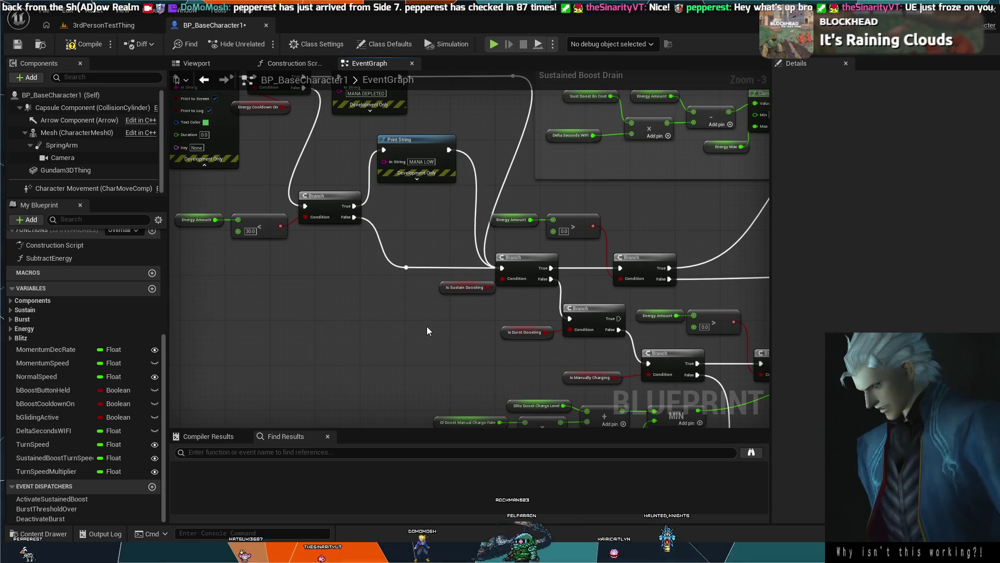
{"action": "left_click_drag", "start_coordinate": [428, 305], "coordinate": [309, 267]}
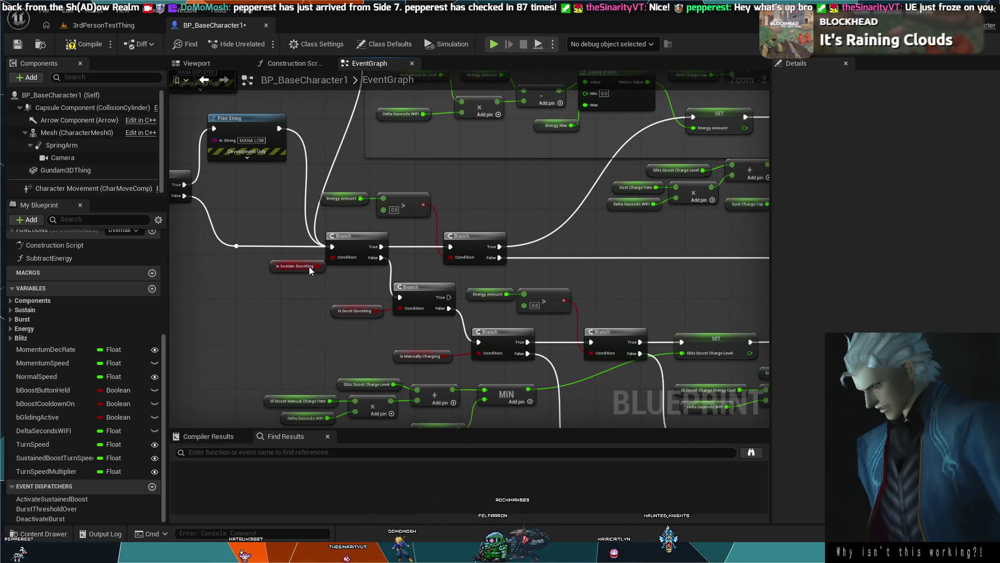
{"action": "scroll", "coordinate": [513, 245], "scroll_direction": "down", "scroll_amount": 2}
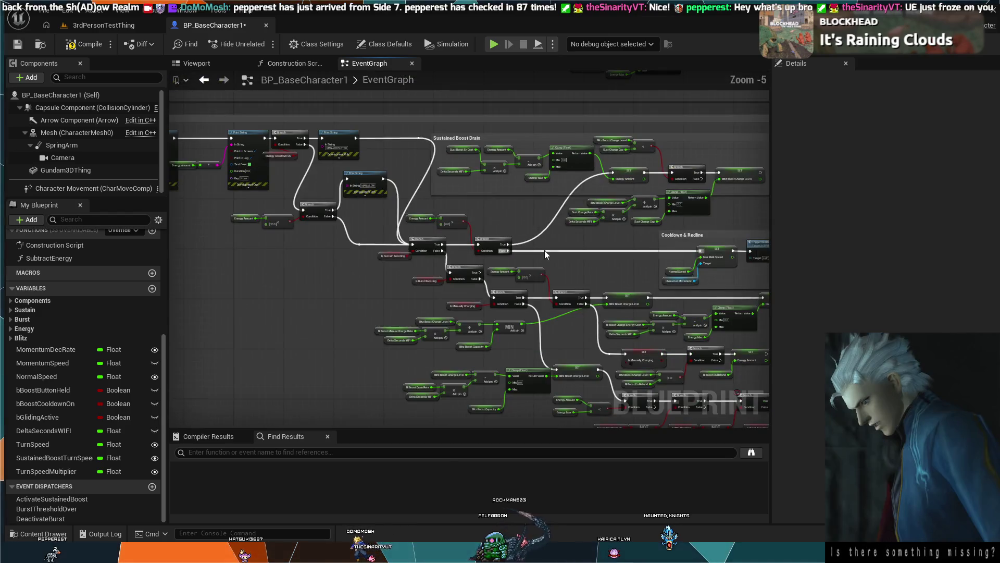
{"action": "scroll", "coordinate": [546, 248], "scroll_direction": "up", "scroll_amount": 2}
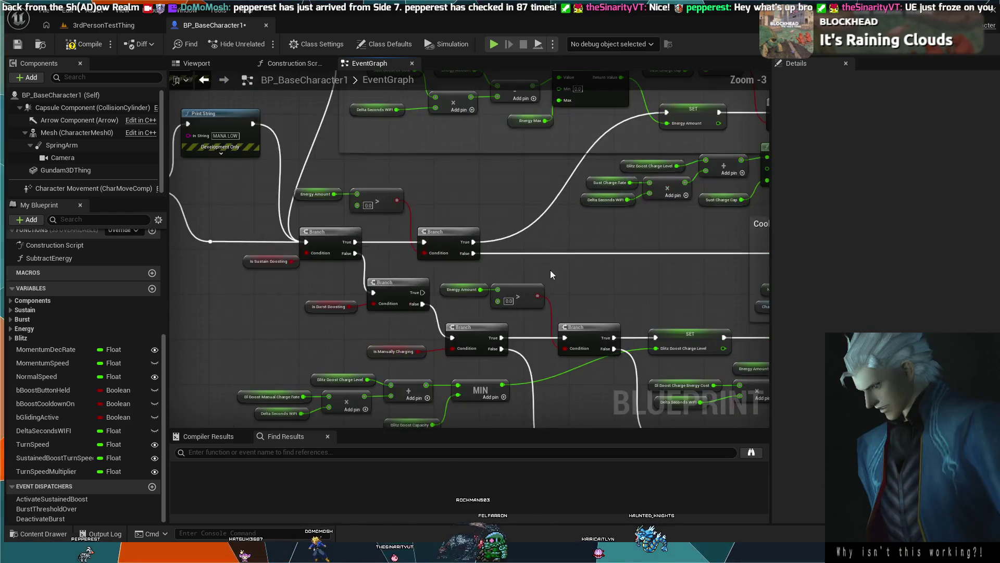
{"action": "scroll", "coordinate": [555, 288], "scroll_direction": "up", "scroll_amount": 1}
{"action": "left_click_drag", "start_coordinate": [555, 288], "coordinate": [458, 251]}
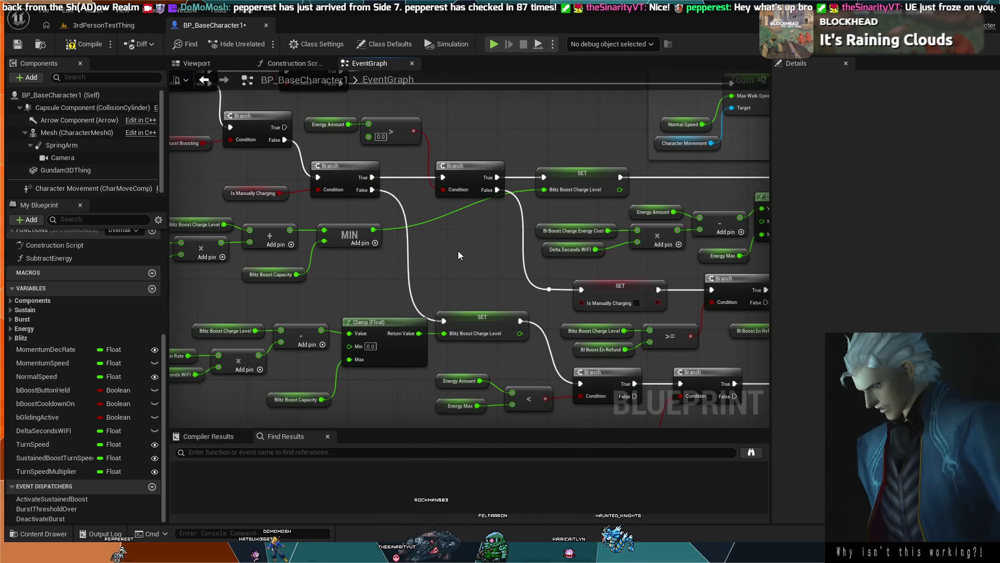
{"action": "scroll", "coordinate": [457, 251], "scroll_direction": "down", "scroll_amount": 1}
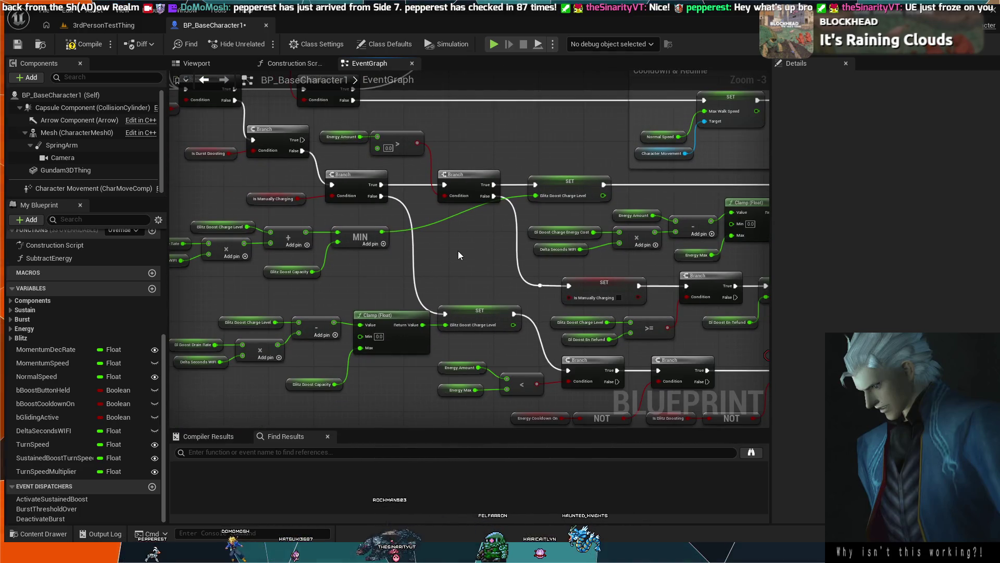
{"action": "scroll", "coordinate": [457, 251], "scroll_direction": "down", "scroll_amount": 1}
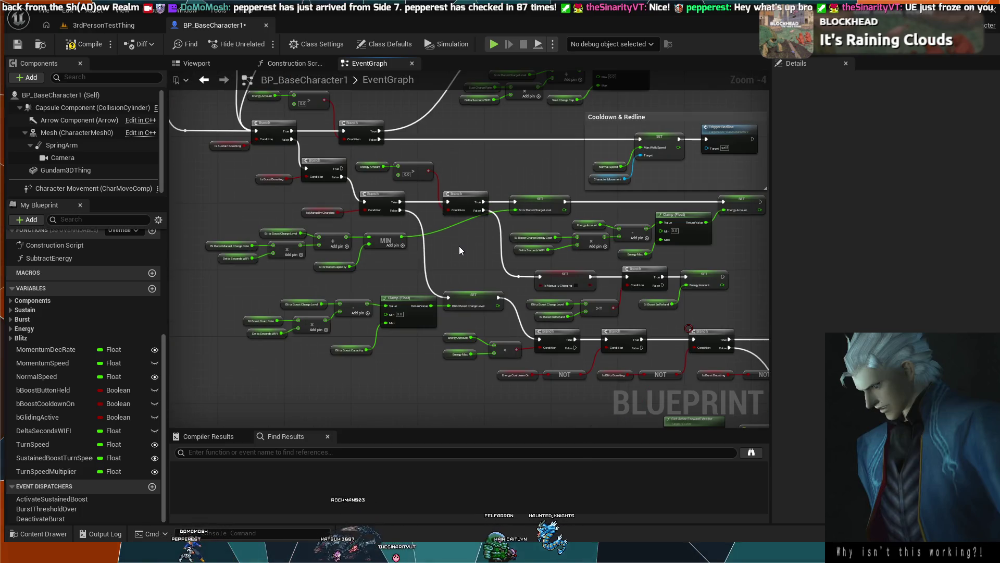
{"action": "mouse_move", "coordinate": [459, 246]}
{"action": "left_mouse_down"}
{"action": "mouse_move", "coordinate": [479, 245]}
{"action": "mouse_move", "coordinate": [311, 211]}
{"action": "left_mouse_up"}
{"action": "scroll", "coordinate": [421, 232], "scroll_direction": "up", "scroll_amount": 2}
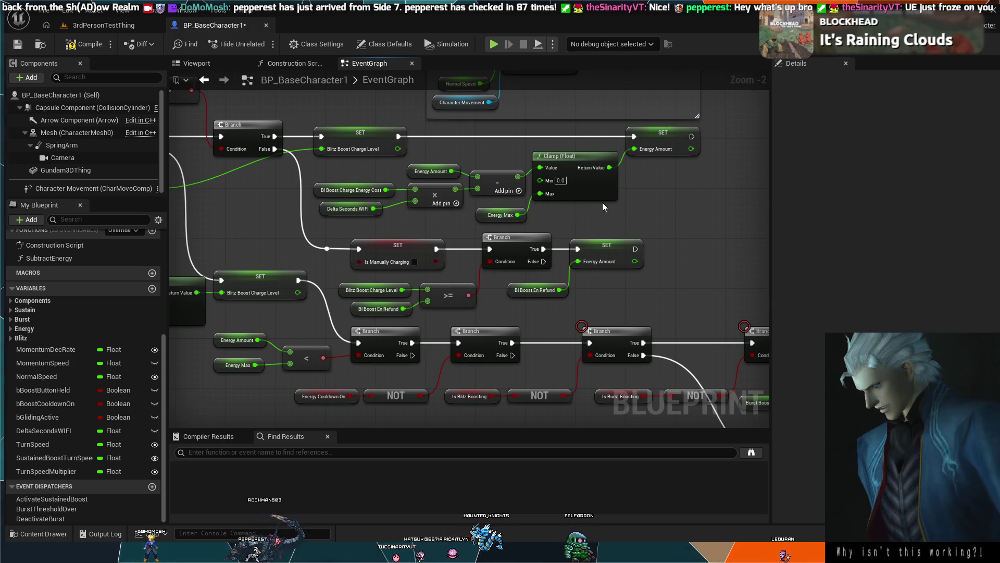
{"action": "scroll", "coordinate": [627, 196], "scroll_direction": "down", "scroll_amount": 3}
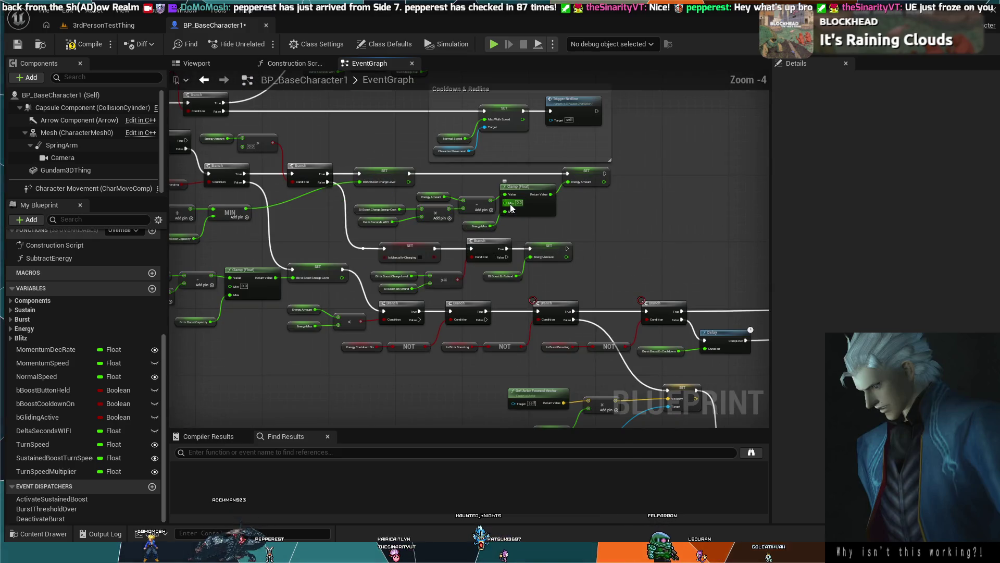
{"action": "scroll", "coordinate": [384, 202], "scroll_direction": "up", "scroll_amount": 2}
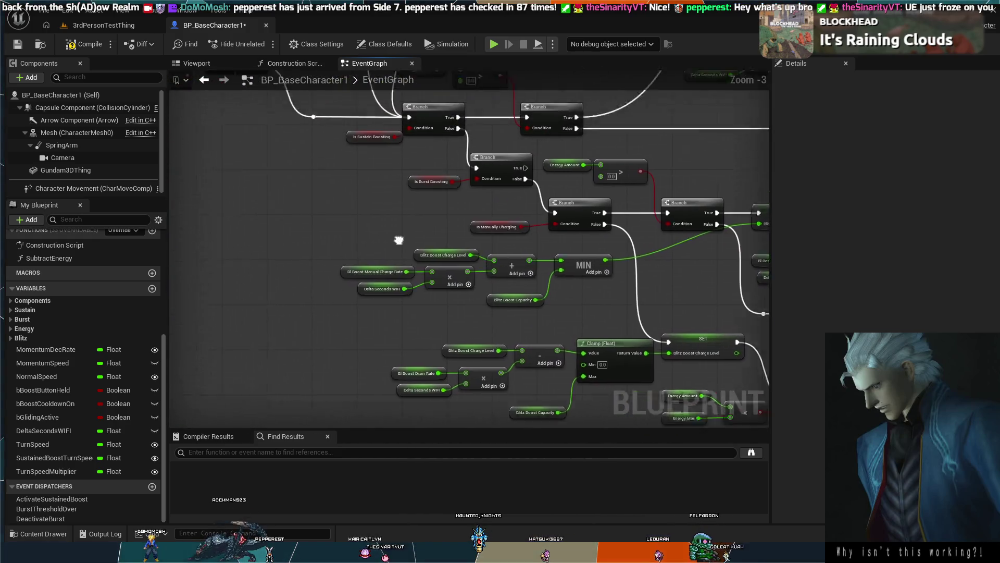
{"action": "scroll", "coordinate": [519, 309], "scroll_direction": "down", "scroll_amount": 3}
{"action": "scroll", "coordinate": [441, 292], "scroll_direction": "up", "scroll_amount": 2}
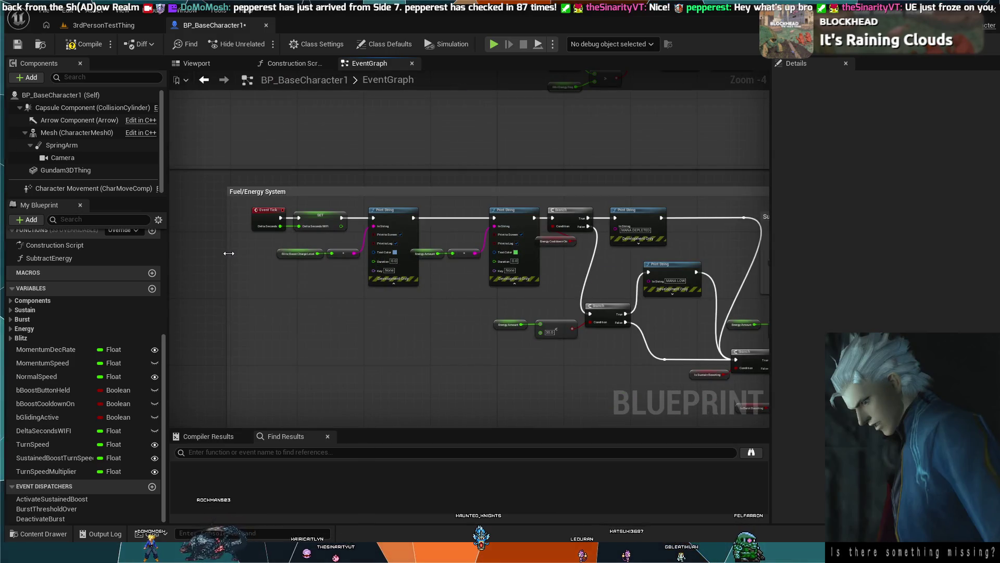
Step: Widen the Fuel/Energy System comment leftward and shift its Event Tick and print nodes left
{"action": "left_click_drag", "start_coordinate": [228, 258], "coordinate": [179, 253]}
{"action": "scroll", "coordinate": [198, 258], "scroll_direction": "up", "scroll_amount": 1}
{"action": "scroll", "coordinate": [375, 284], "scroll_direction": "down", "scroll_amount": 1}
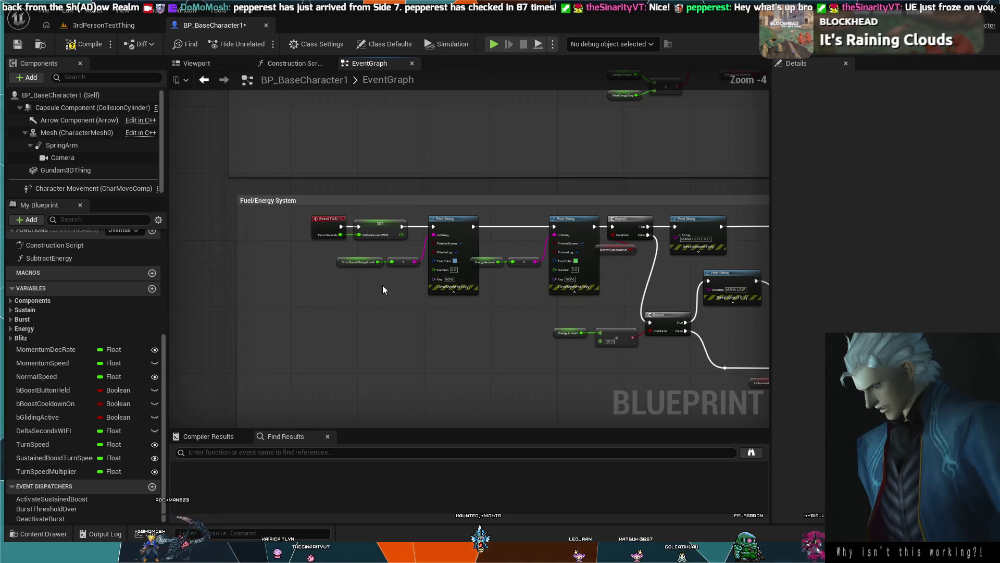
{"action": "left_click_drag", "start_coordinate": [571, 298], "coordinate": [311, 212]}
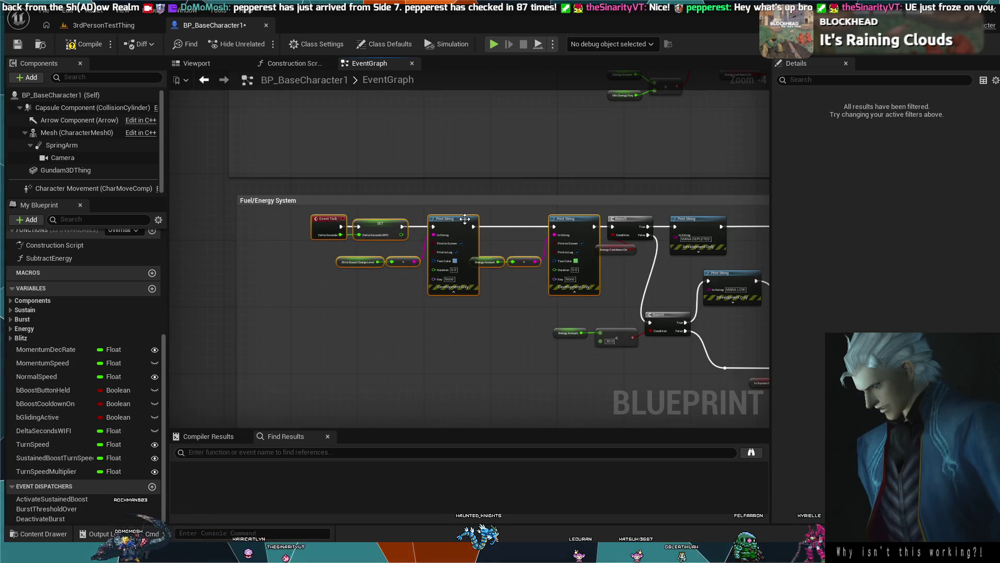
{"action": "left_click_drag", "start_coordinate": [439, 222], "coordinate": [389, 218]}
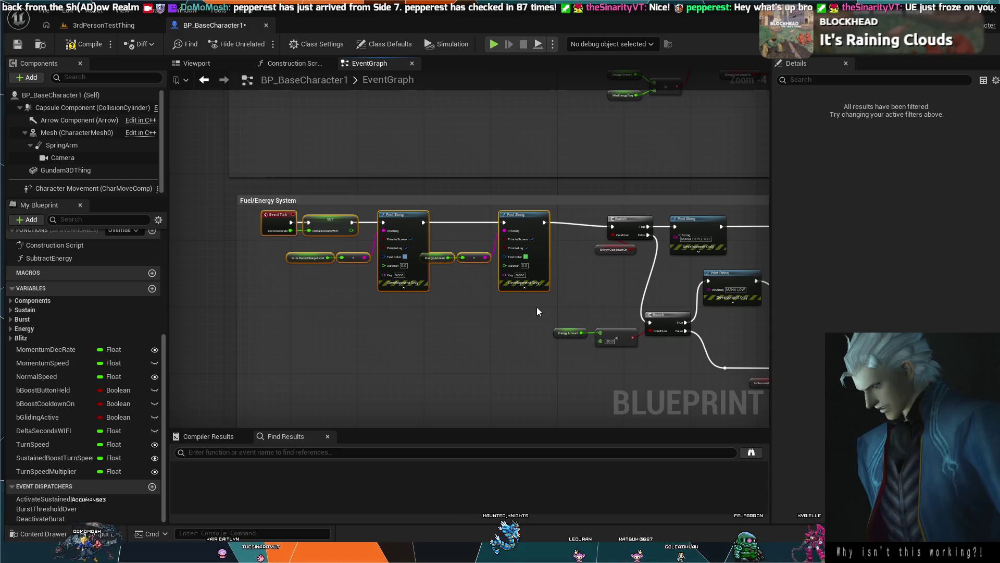
{"action": "left_click_drag", "start_coordinate": [540, 308], "coordinate": [367, 250]}
{"action": "scroll", "coordinate": [368, 250], "scroll_direction": "up", "scroll_amount": 1}
{"action": "scroll", "coordinate": [386, 242], "scroll_direction": "up", "scroll_amount": 1}
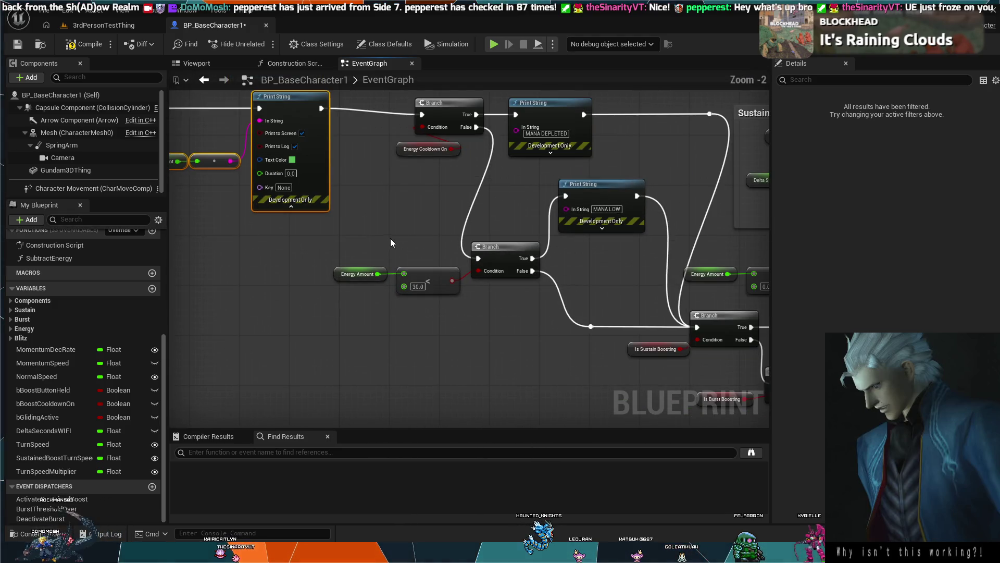
{"action": "mouse_move", "coordinate": [397, 130]}
{"action": "left_mouse_down"}
{"action": "mouse_move", "coordinate": [430, 218]}
{"action": "mouse_move", "coordinate": [457, 234]}
{"action": "mouse_move", "coordinate": [364, 267]}
{"action": "mouse_move", "coordinate": [462, 282]}
{"action": "left_mouse_up"}
Step: Nudge the Energy Amount node right and the first Print String group slightly left
{"action": "left_click", "coordinate": [462, 286]}
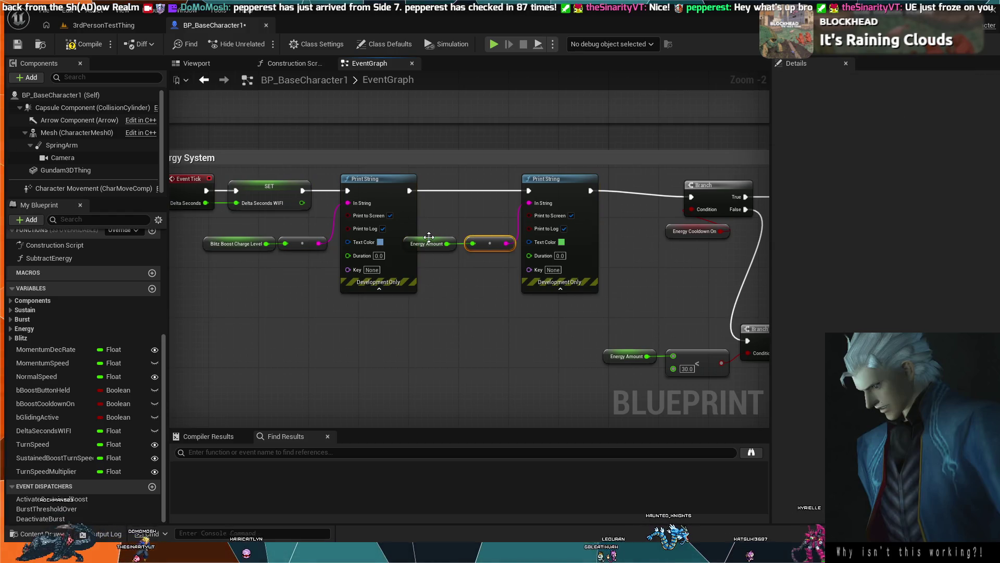
{"action": "left_click_drag", "start_coordinate": [428, 243], "coordinate": [435, 243]}
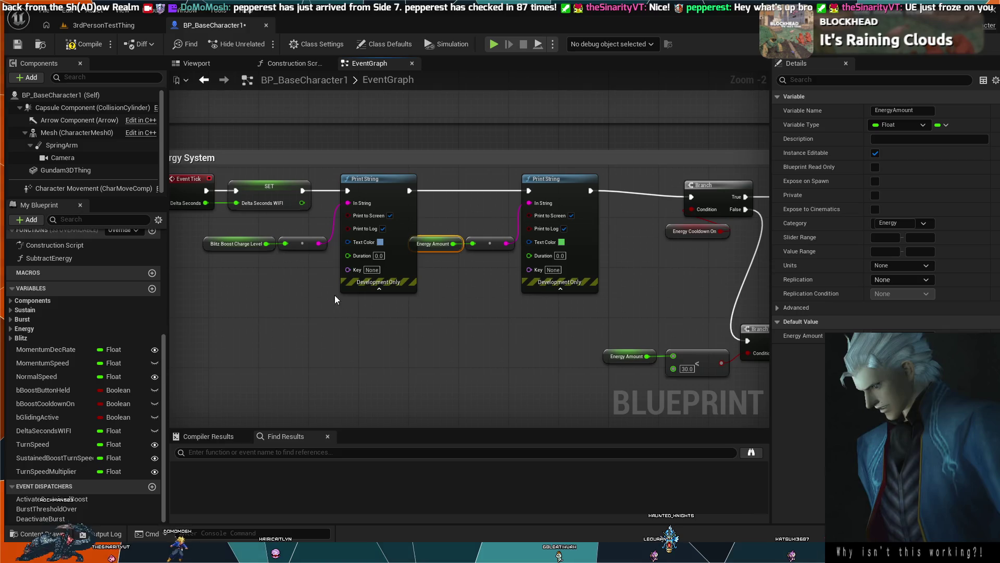
{"action": "left_click_drag", "start_coordinate": [334, 294], "coordinate": [195, 175]}
{"action": "left_click_drag", "start_coordinate": [348, 181], "coordinate": [336, 181]}
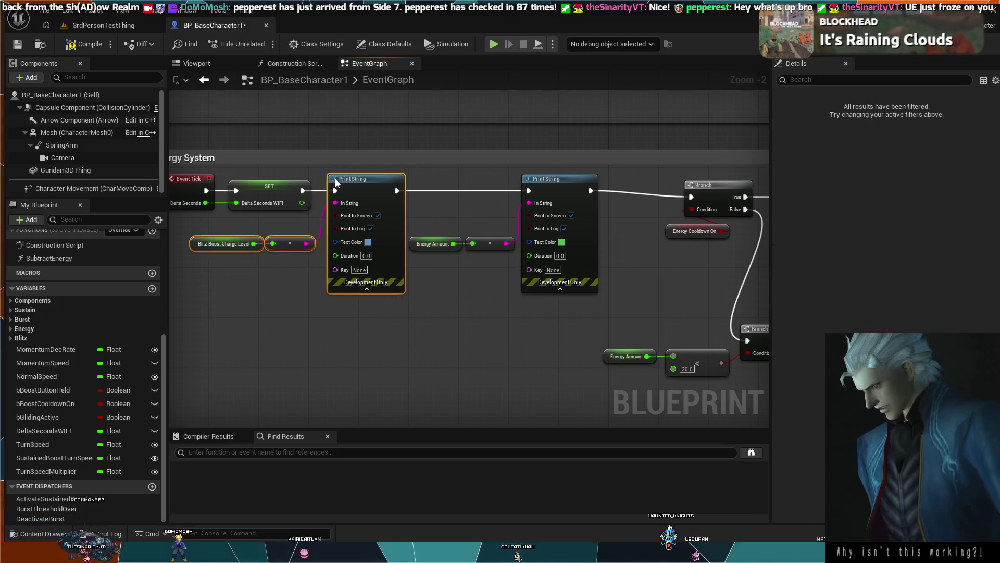
{"action": "left_click", "coordinate": [415, 165]}
Step: Raise the first Branch and the MANA DEPLETED print slightly so they line up
{"action": "left_click_drag", "start_coordinate": [511, 300], "coordinate": [219, 269]}
{"action": "left_click_drag", "start_coordinate": [414, 161], "coordinate": [408, 155]}
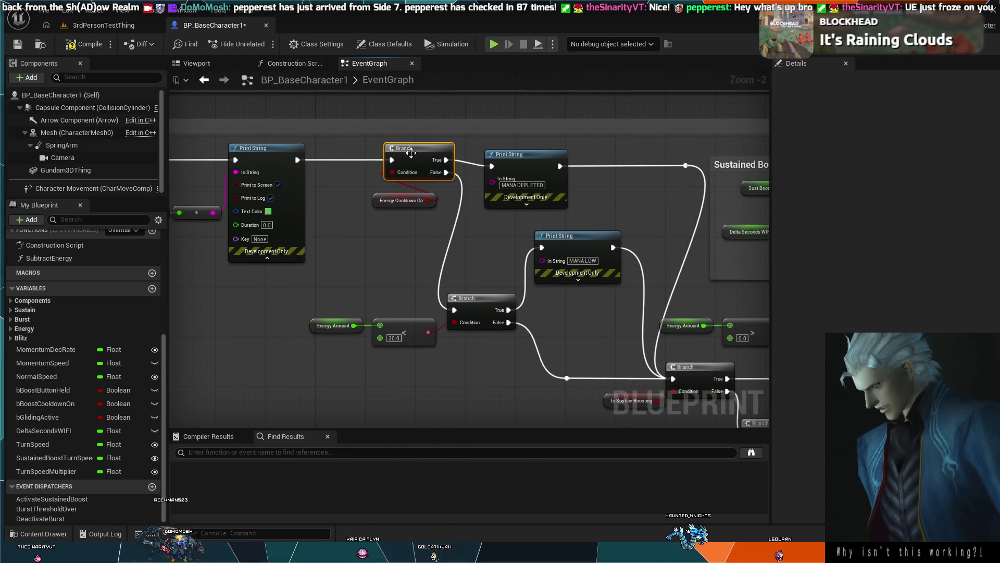
{"action": "left_click_drag", "start_coordinate": [508, 162], "coordinate": [506, 156]}
{"action": "mouse_move", "coordinate": [632, 155]}
{"action": "left_mouse_down"}
{"action": "mouse_move", "coordinate": [556, 192]}
{"action": "mouse_move", "coordinate": [458, 193]}
{"action": "left_mouse_up"}
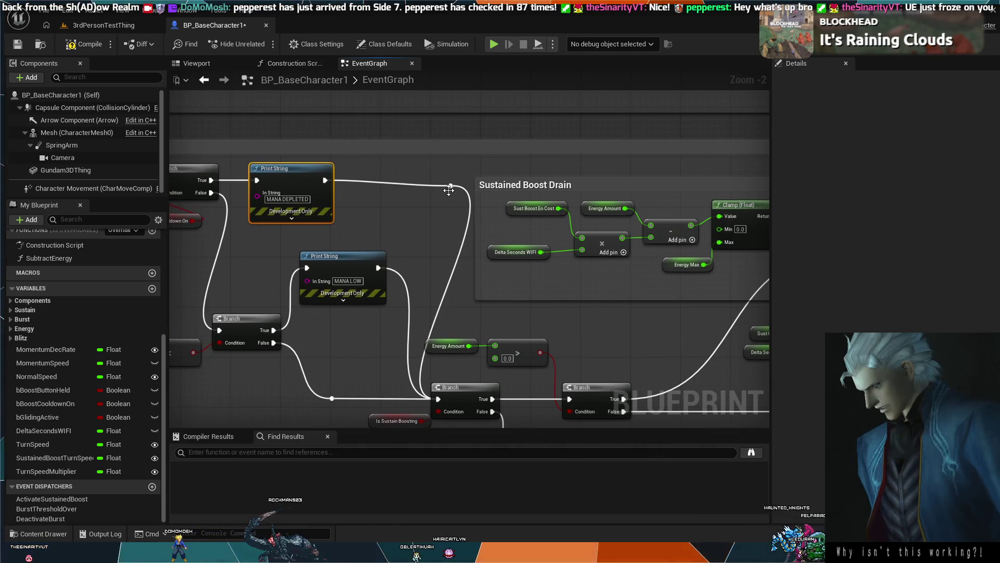
{"action": "left_click", "coordinate": [450, 188]}
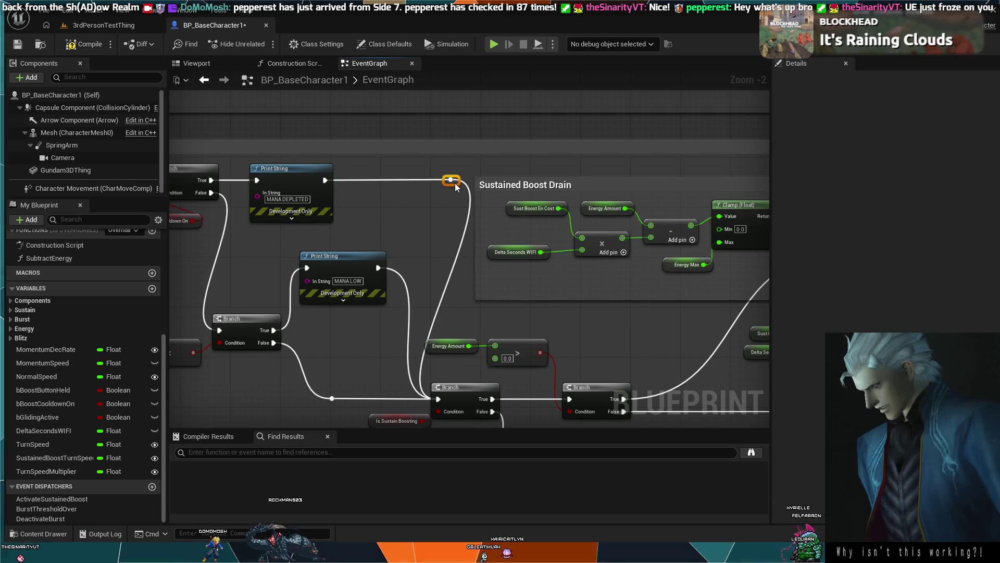
Step: Place the Energy Cooldown On node just above the Branch condition
{"action": "mouse_move", "coordinate": [452, 192]}
{"action": "left_mouse_down"}
{"action": "mouse_move", "coordinate": [511, 233]}
{"action": "mouse_move", "coordinate": [504, 225]}
{"action": "left_mouse_up"}
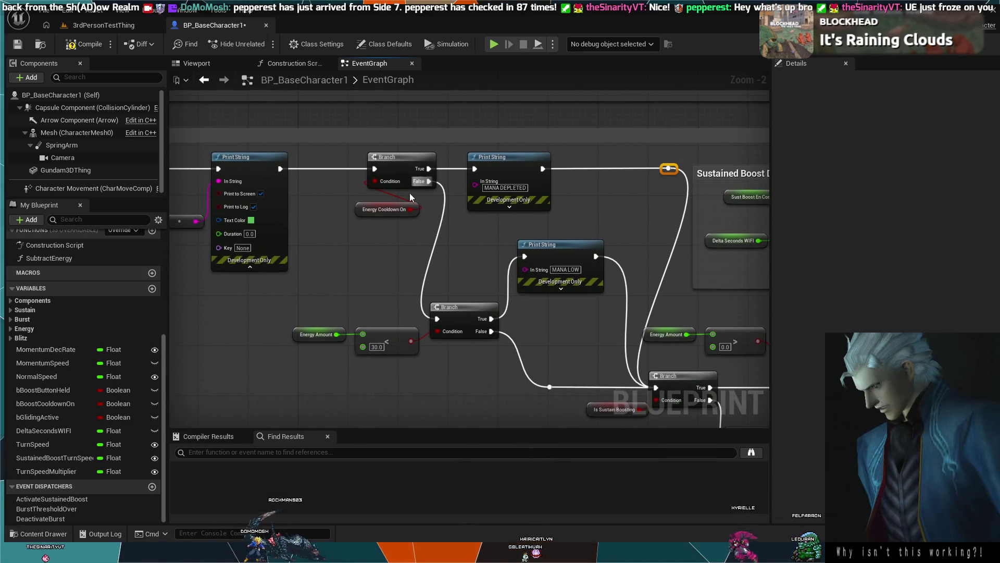
{"action": "mouse_move", "coordinate": [383, 207]}
{"action": "left_mouse_down"}
{"action": "mouse_move", "coordinate": [335, 152]}
{"action": "mouse_move", "coordinate": [295, 147]}
{"action": "left_mouse_up"}
{"action": "mouse_move", "coordinate": [348, 130]}
{"action": "left_mouse_down"}
{"action": "mouse_move", "coordinate": [449, 172]}
{"action": "mouse_move", "coordinate": [445, 152]}
{"action": "left_mouse_up"}
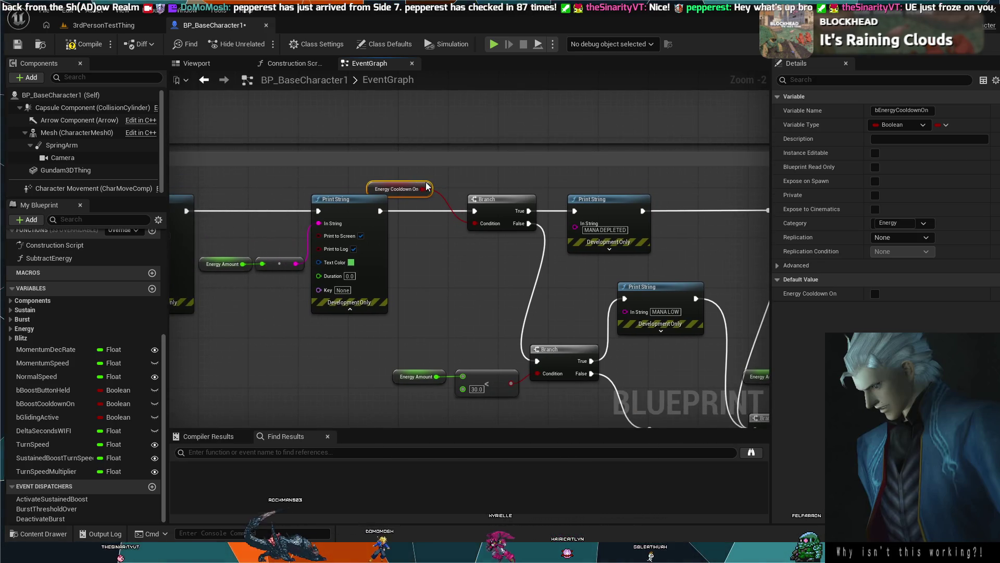
{"action": "mouse_move", "coordinate": [427, 186]}
{"action": "left_mouse_down"}
{"action": "mouse_move", "coordinate": [445, 175]}
{"action": "mouse_move", "coordinate": [451, 255]}
{"action": "mouse_move", "coordinate": [453, 219]}
{"action": "mouse_move", "coordinate": [433, 177]}
{"action": "mouse_move", "coordinate": [447, 190]}
{"action": "left_mouse_up"}
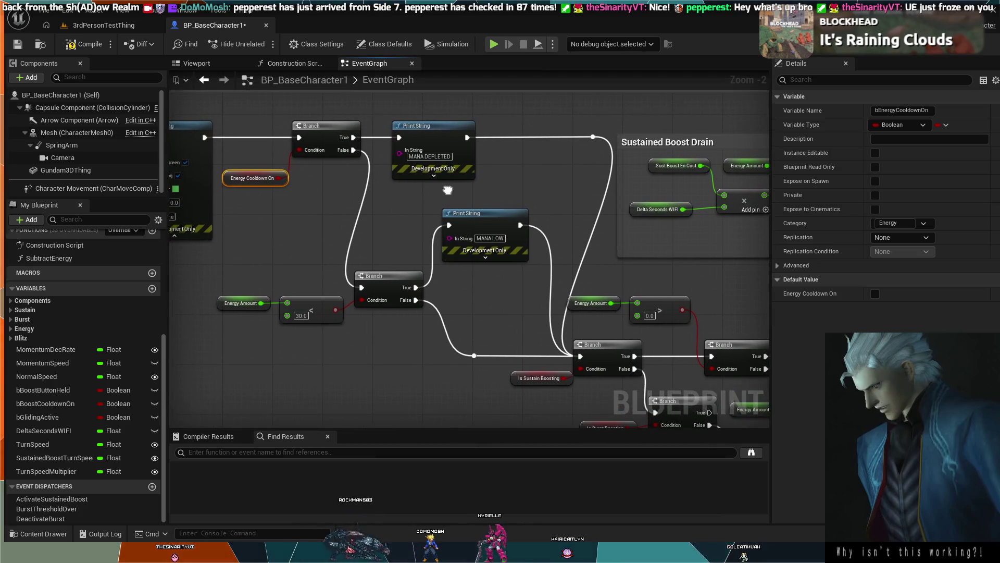
Step: Shift both MANA print nodes to the right together
{"action": "mouse_move", "coordinate": [426, 125]}
{"action": "left_mouse_down"}
{"action": "mouse_move", "coordinate": [490, 134]}
{"action": "mouse_move", "coordinate": [478, 132]}
{"action": "left_mouse_up"}
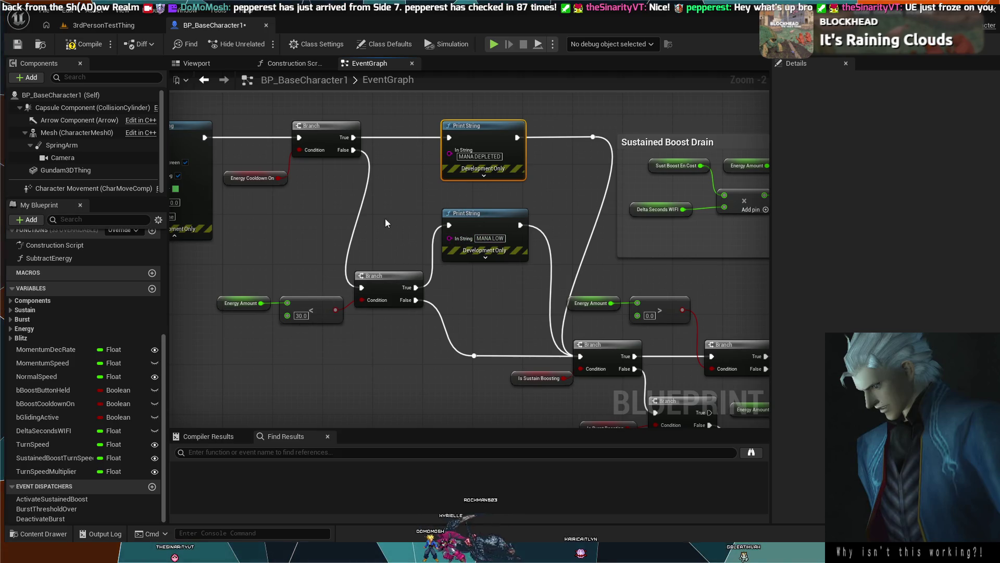
{"action": "left_click_drag", "start_coordinate": [477, 276], "coordinate": [466, 184]}
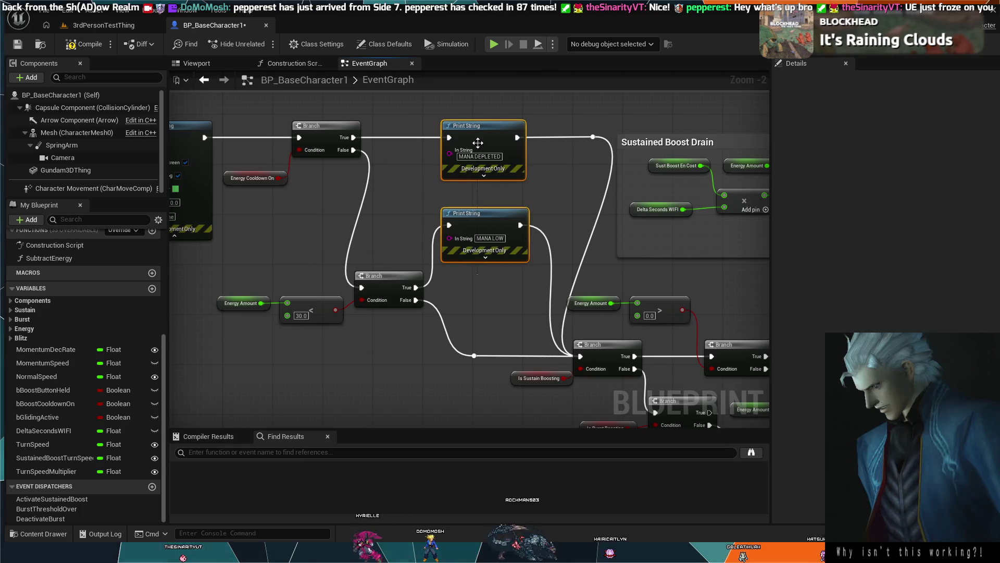
{"action": "left_click_drag", "start_coordinate": [496, 132], "coordinate": [515, 133]}
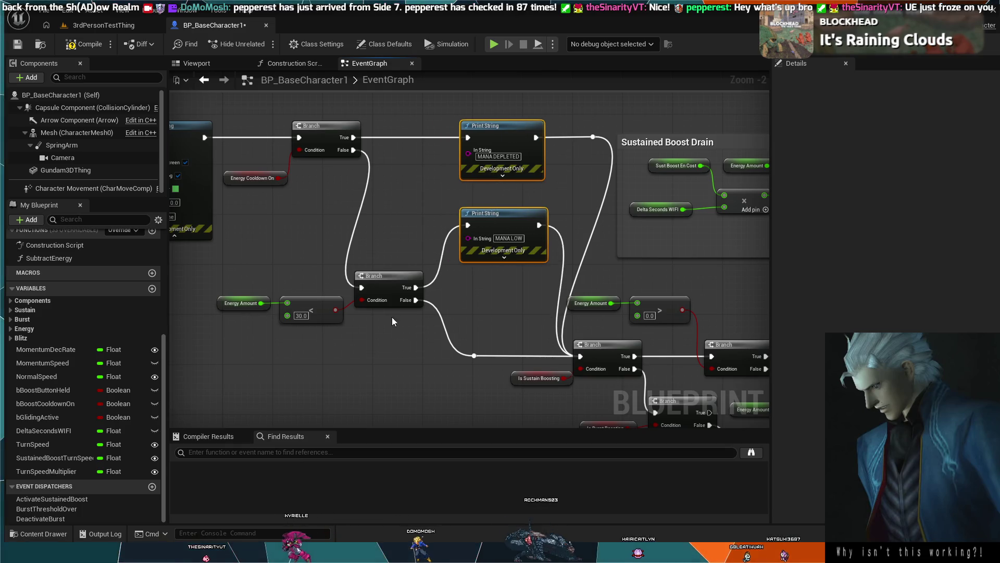
Step: Move the lower Branch, the < 30.0 compare and its Energy Amount getter up together
{"action": "mouse_move", "coordinate": [386, 278]}
{"action": "left_mouse_down"}
{"action": "mouse_move", "coordinate": [418, 275]}
{"action": "mouse_move", "coordinate": [418, 241]}
{"action": "mouse_move", "coordinate": [399, 216]}
{"action": "left_mouse_up"}
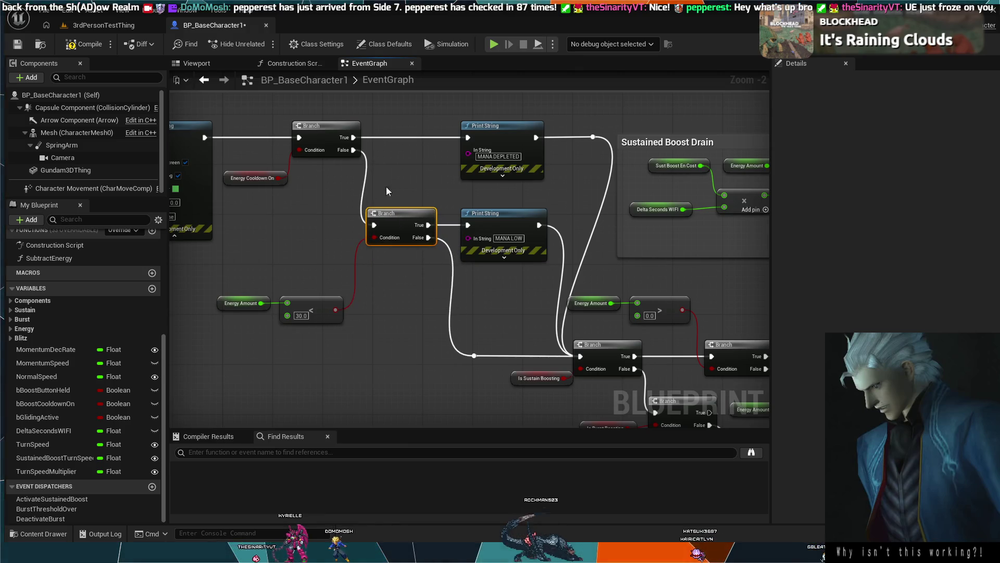
{"action": "mouse_move", "coordinate": [317, 302]}
{"action": "left_mouse_down"}
{"action": "mouse_move", "coordinate": [320, 230]}
{"action": "mouse_move", "coordinate": [328, 236]}
{"action": "left_mouse_up"}
{"action": "left_click_drag", "start_coordinate": [254, 297], "coordinate": [260, 234]}
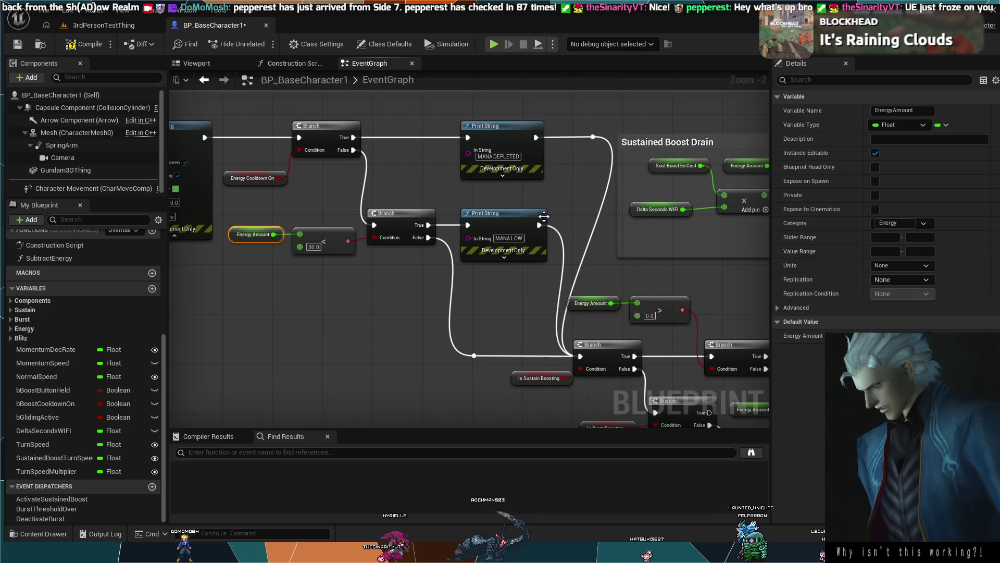
{"action": "mouse_move", "coordinate": [587, 284]}
{"action": "left_mouse_down"}
{"action": "mouse_move", "coordinate": [551, 374]}
{"action": "mouse_move", "coordinate": [215, 273]}
{"action": "mouse_move", "coordinate": [374, 161]}
{"action": "left_mouse_up"}
{"action": "scroll", "coordinate": [443, 195], "scroll_direction": "down", "scroll_amount": 2}
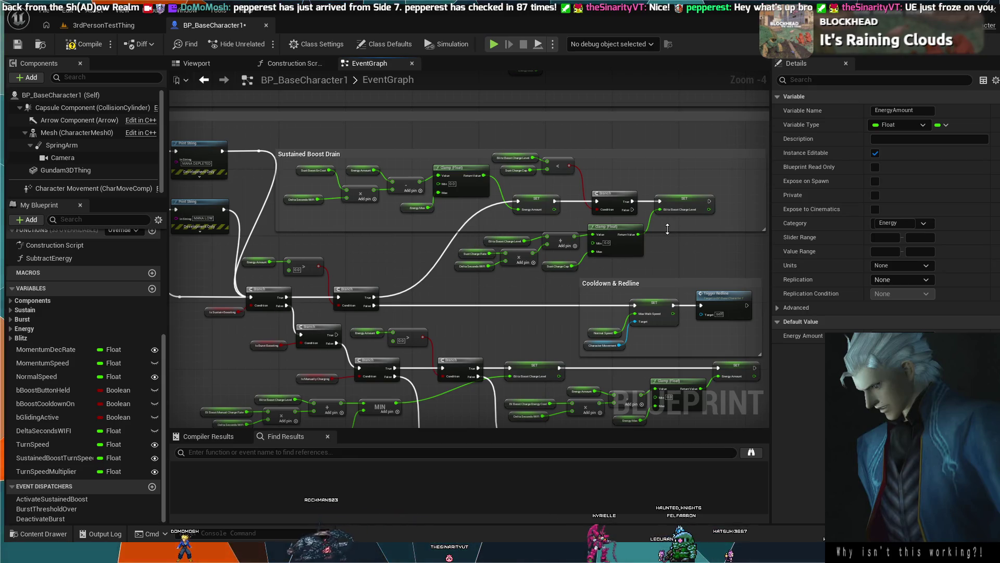
Step: Extend the Sustained Boost Drain comment downward and shift it up and right
{"action": "left_click_drag", "start_coordinate": [667, 230], "coordinate": [662, 275]}
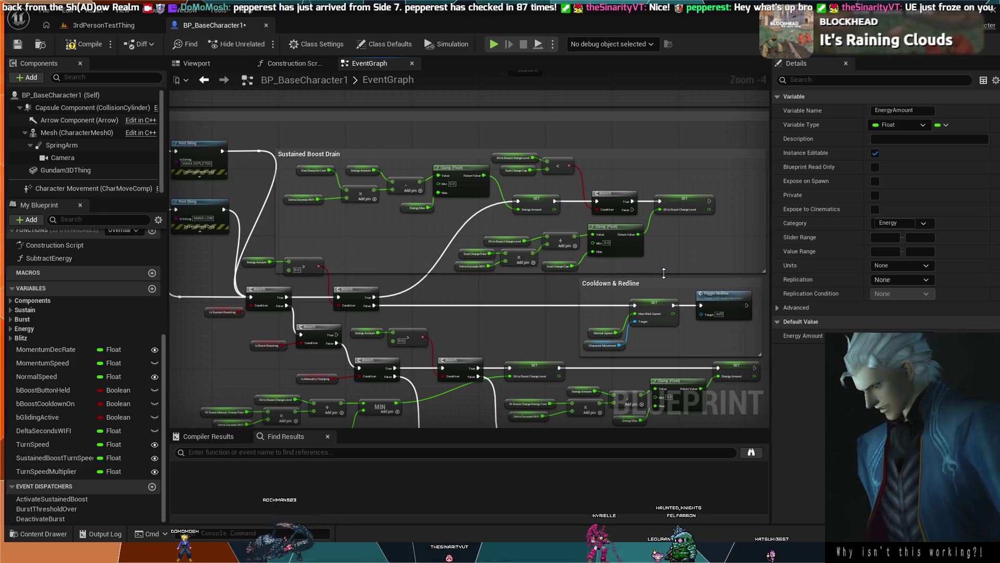
{"action": "left_click_drag", "start_coordinate": [480, 155], "coordinate": [508, 136]}
{"action": "mouse_move", "coordinate": [522, 256]}
{"action": "left_mouse_down"}
{"action": "mouse_move", "coordinate": [424, 284]}
{"action": "mouse_move", "coordinate": [319, 292]}
{"action": "mouse_move", "coordinate": [553, 295]}
{"action": "left_mouse_up"}
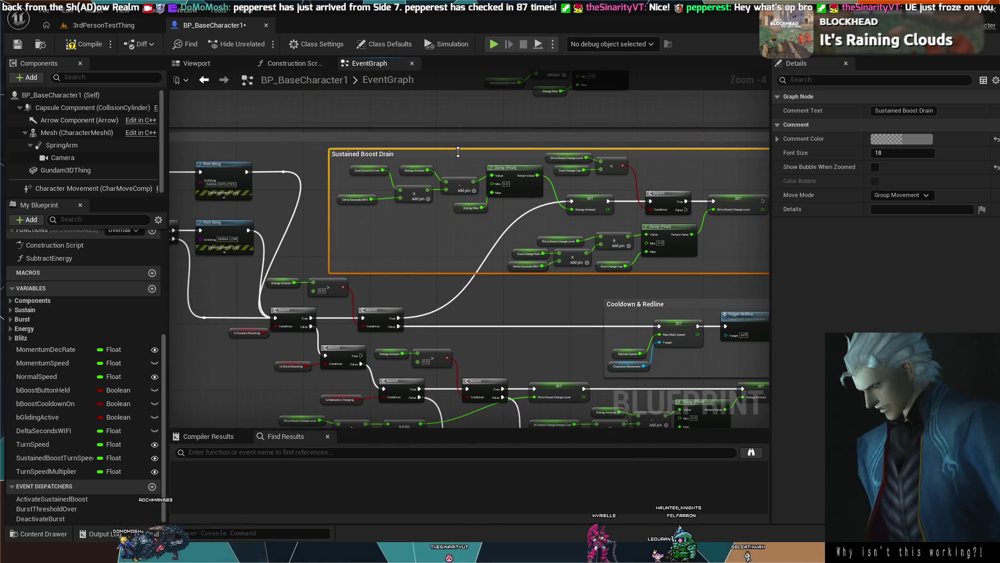
{"action": "left_click_drag", "start_coordinate": [461, 154], "coordinate": [470, 155]}
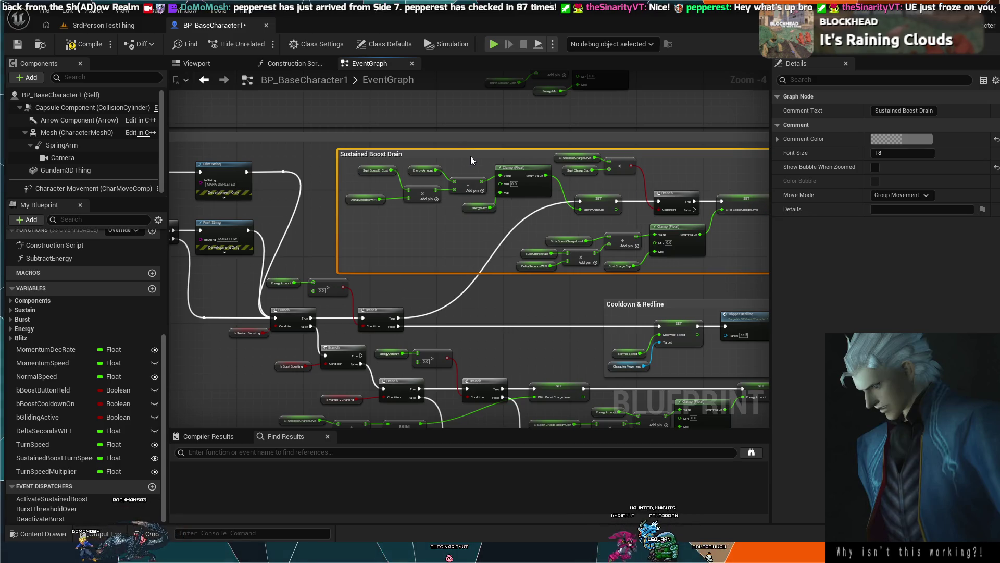
Step: Move the Energy Amount check and its Branch right, leaving the left Branch in place
{"action": "left_click_drag", "start_coordinate": [280, 248], "coordinate": [370, 276]}
{"action": "scroll", "coordinate": [366, 276], "scroll_direction": "up", "scroll_amount": 4}
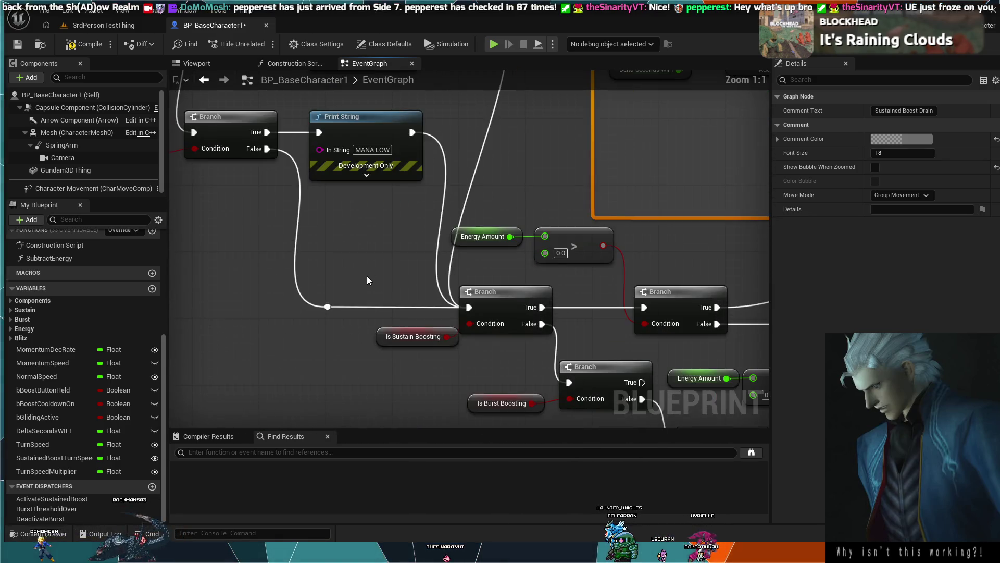
{"action": "scroll", "coordinate": [471, 267], "scroll_direction": "down", "scroll_amount": 2}
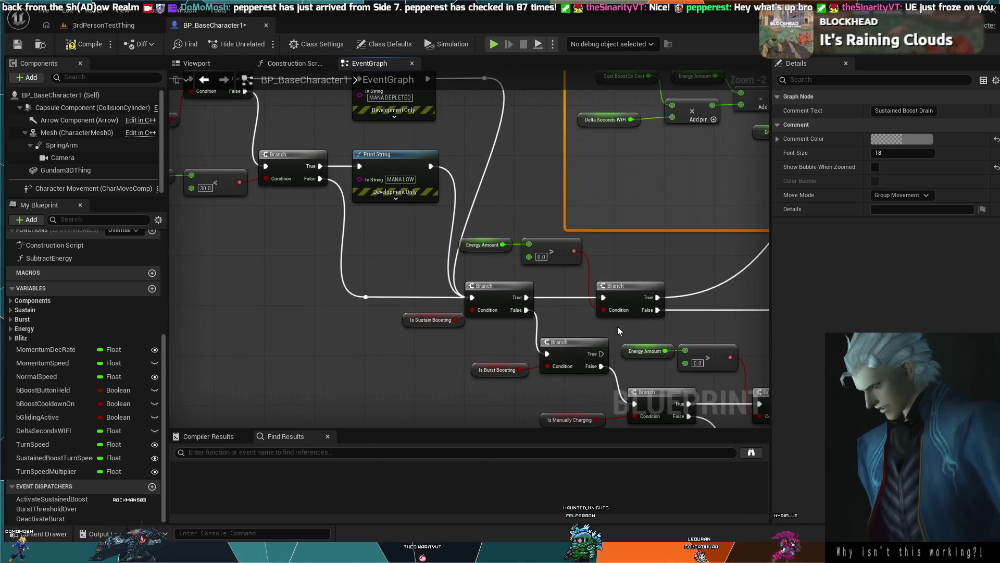
{"action": "mouse_move", "coordinate": [617, 326]}
{"action": "left_mouse_down"}
{"action": "mouse_move", "coordinate": [535, 235]}
{"action": "mouse_move", "coordinate": [505, 245]}
{"action": "left_mouse_up"}
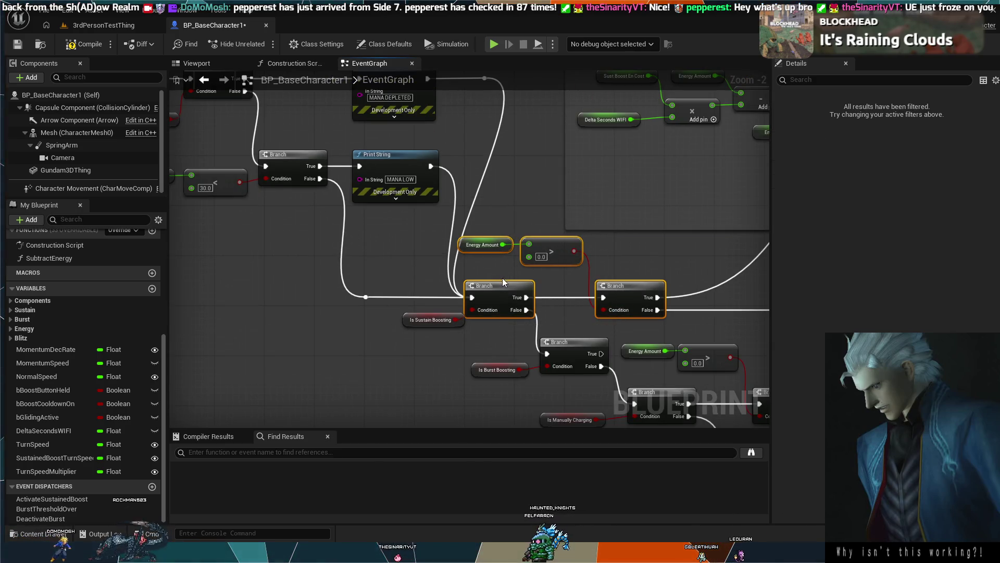
{"action": "left_click", "coordinate": [504, 293], "text": "ctrl"}
{"action": "left_click_drag", "start_coordinate": [618, 286], "coordinate": [683, 283]}
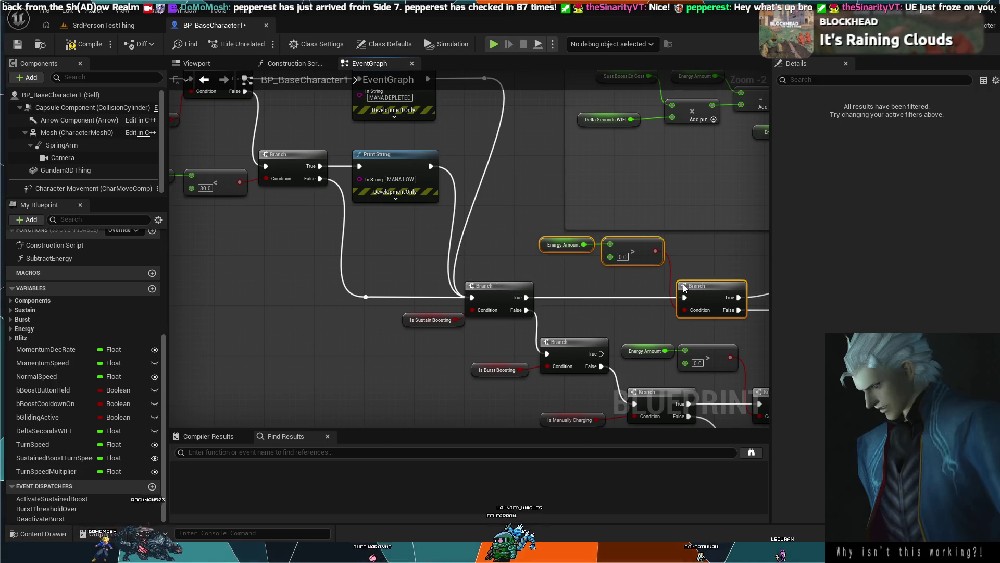
Step: Push the Energy Amount > 0.0 check and Branch further right, then drag Cooldown & Redline right
{"action": "scroll", "coordinate": [536, 251], "scroll_direction": "down", "scroll_amount": 2}
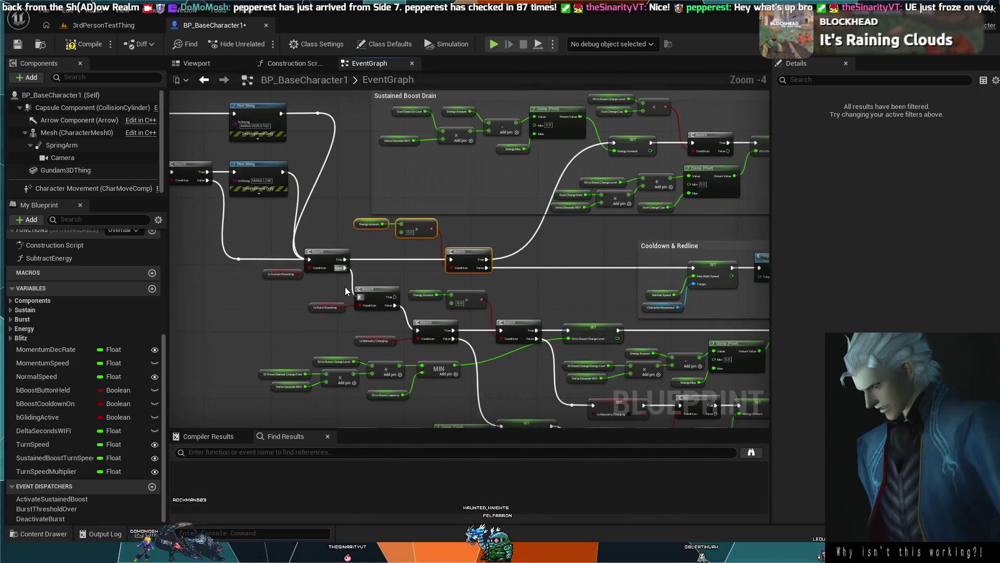
{"action": "left_click_drag", "start_coordinate": [345, 287], "coordinate": [350, 262]}
{"action": "mouse_move", "coordinate": [417, 208]}
{"action": "left_mouse_down"}
{"action": "mouse_move", "coordinate": [440, 229]}
{"action": "mouse_move", "coordinate": [401, 302]}
{"action": "mouse_move", "coordinate": [368, 314]}
{"action": "mouse_move", "coordinate": [381, 262]}
{"action": "left_mouse_up"}
{"action": "left_click_drag", "start_coordinate": [595, 297], "coordinate": [649, 299]}
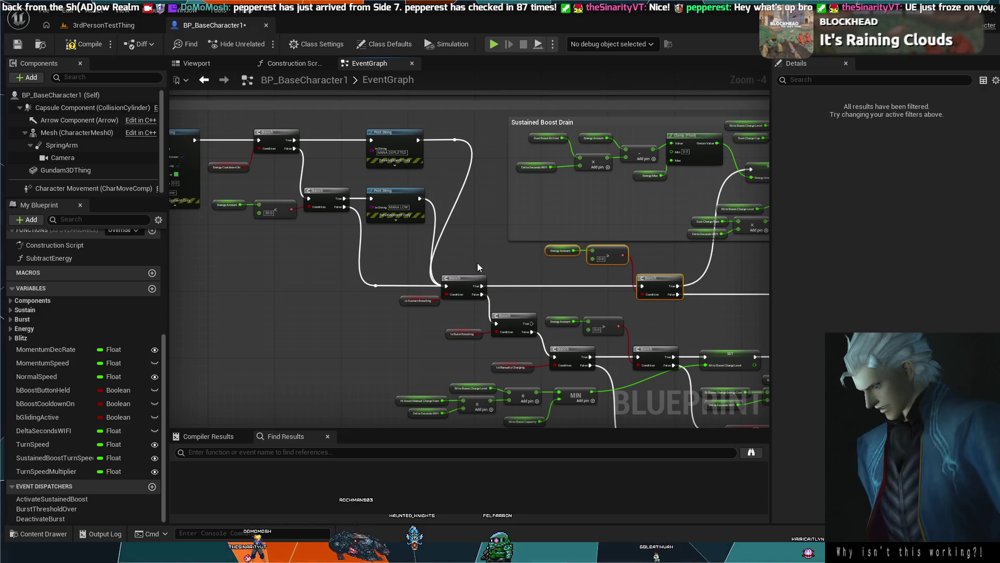
{"action": "scroll", "coordinate": [365, 245], "scroll_direction": "up", "scroll_amount": 3}
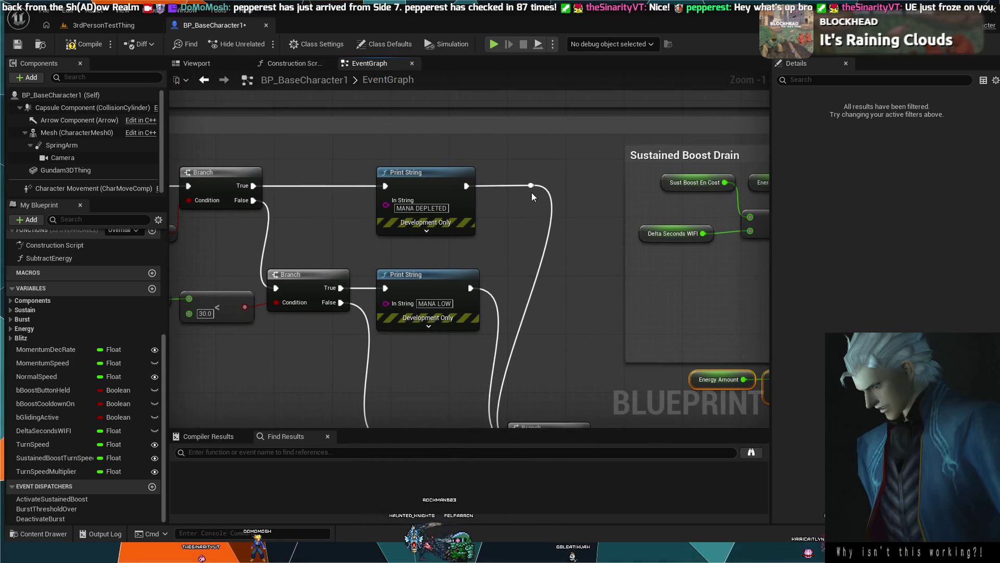
{"action": "left_click_drag", "start_coordinate": [511, 330], "coordinate": [514, 205]}
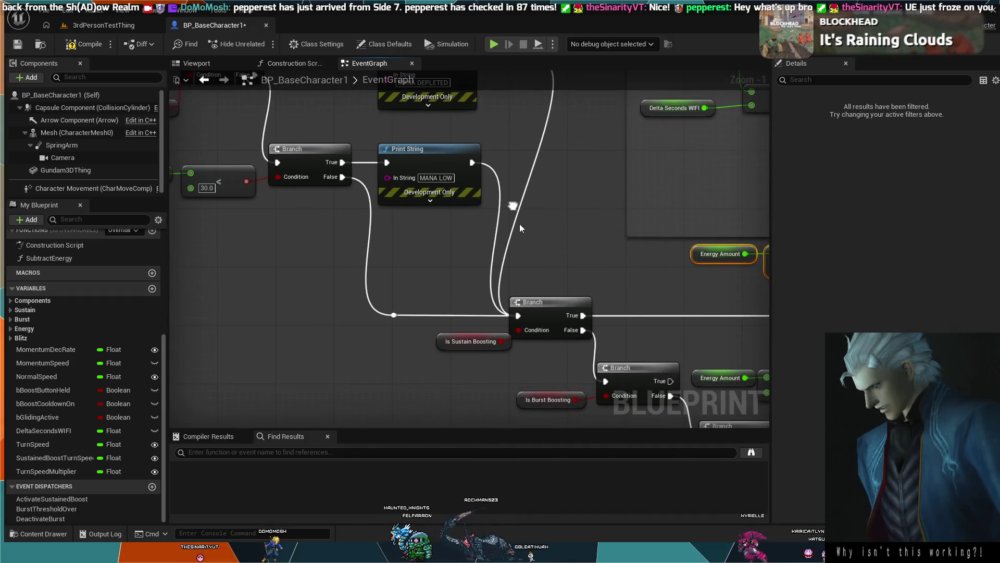
{"action": "scroll", "coordinate": [545, 277], "scroll_direction": "down", "scroll_amount": 3}
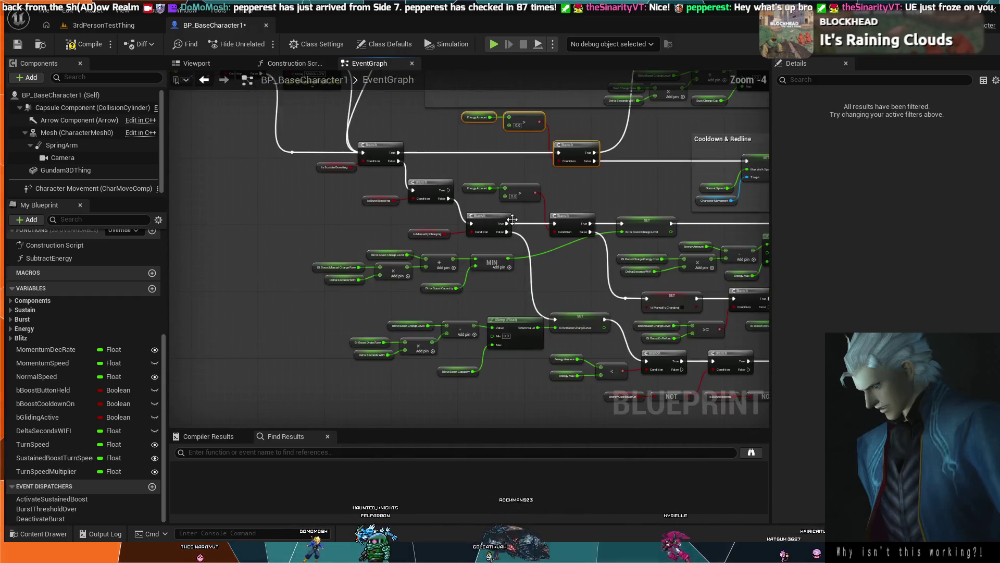
{"action": "scroll", "coordinate": [458, 217], "scroll_direction": "down", "scroll_amount": 3}
{"action": "scroll", "coordinate": [527, 211], "scroll_direction": "up", "scroll_amount": 3}
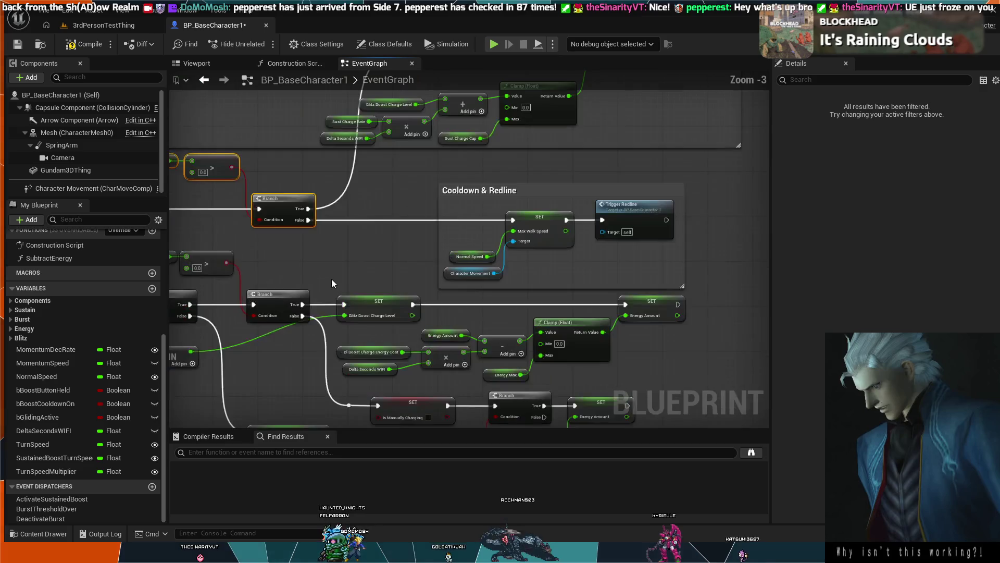
{"action": "scroll", "coordinate": [394, 258], "scroll_direction": "down", "scroll_amount": 2}
{"action": "left_click_drag", "start_coordinate": [413, 250], "coordinate": [496, 247]}
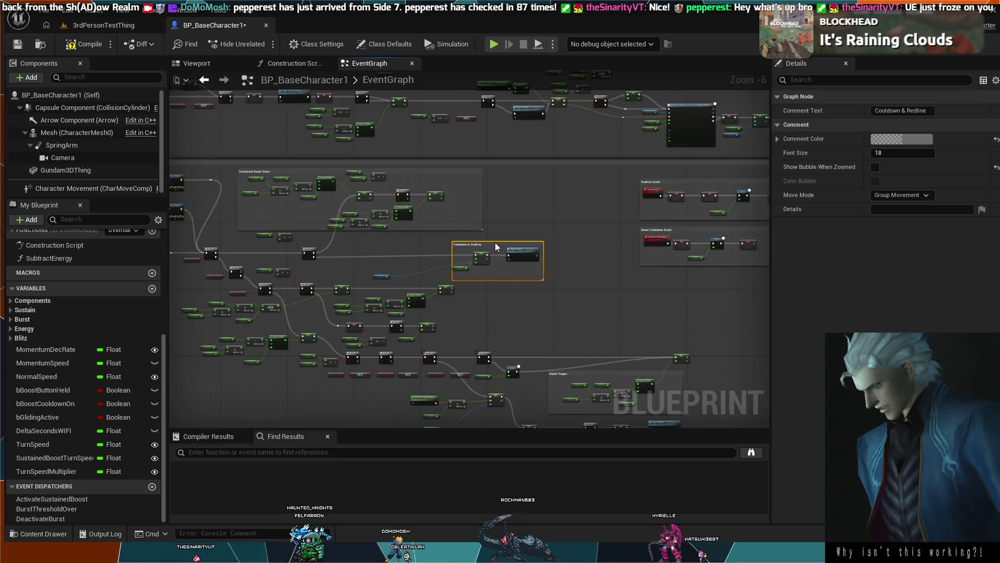
Step: Undo the Cooldown & Redline move and redo it, shifting the comment right
{"action": "key", "text": "ctrl+z"}
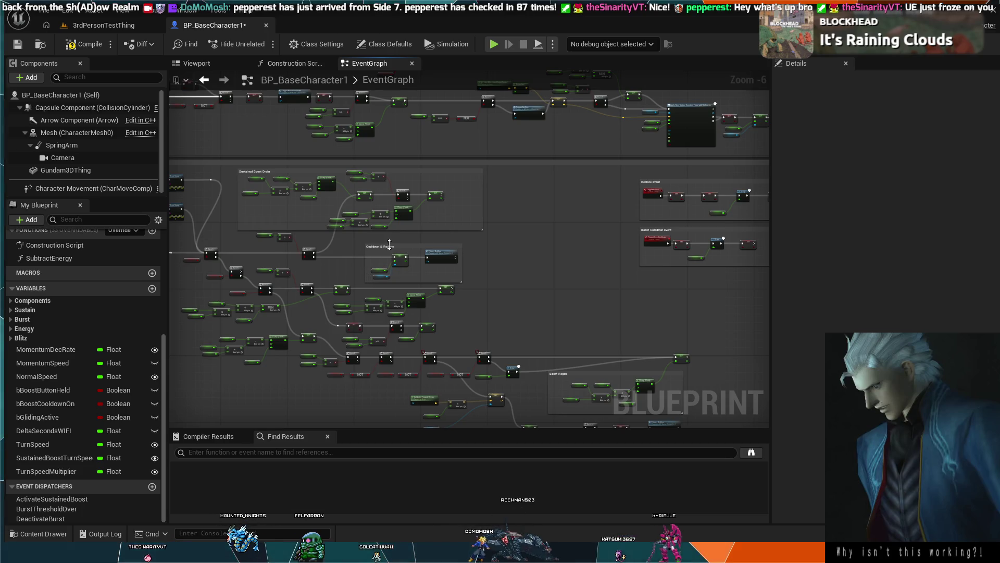
{"action": "left_click_drag", "start_coordinate": [398, 250], "coordinate": [490, 248]}
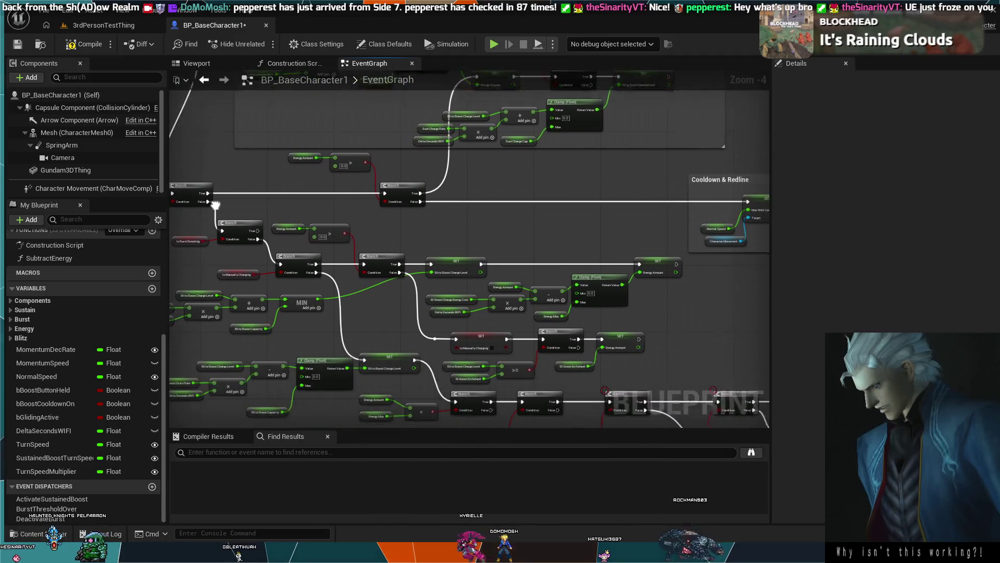
{"action": "left_click", "coordinate": [441, 258]}
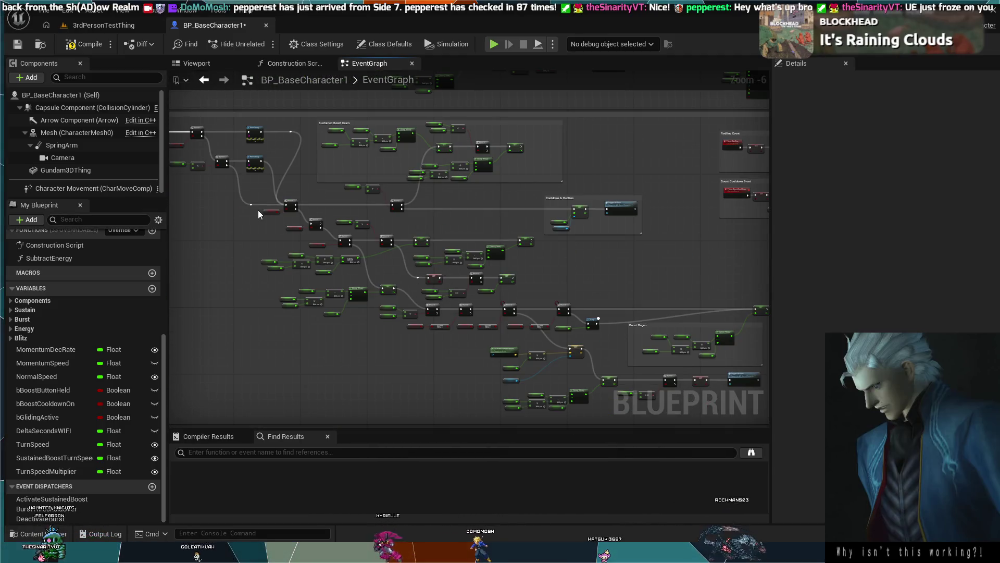
Step: Move the Is Sustain Boosting Branch chain with its getters and math nodes right
{"action": "scroll", "coordinate": [293, 245], "scroll_direction": "down", "scroll_amount": 1}
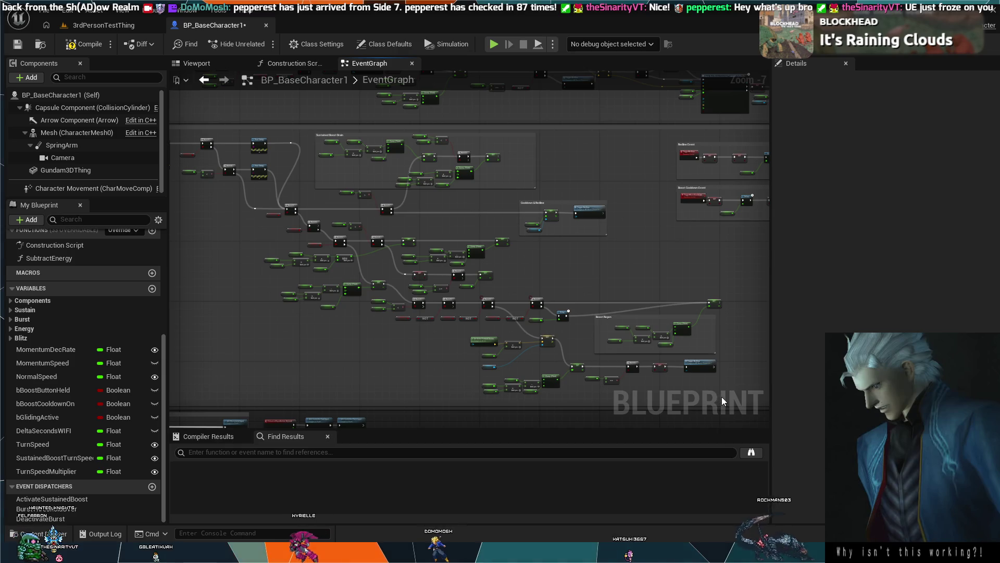
{"action": "mouse_move", "coordinate": [720, 396]}
{"action": "left_mouse_down"}
{"action": "mouse_move", "coordinate": [421, 336]}
{"action": "mouse_move", "coordinate": [254, 241]}
{"action": "left_mouse_up"}
{"action": "scroll", "coordinate": [267, 235], "scroll_direction": "up", "scroll_amount": 4}
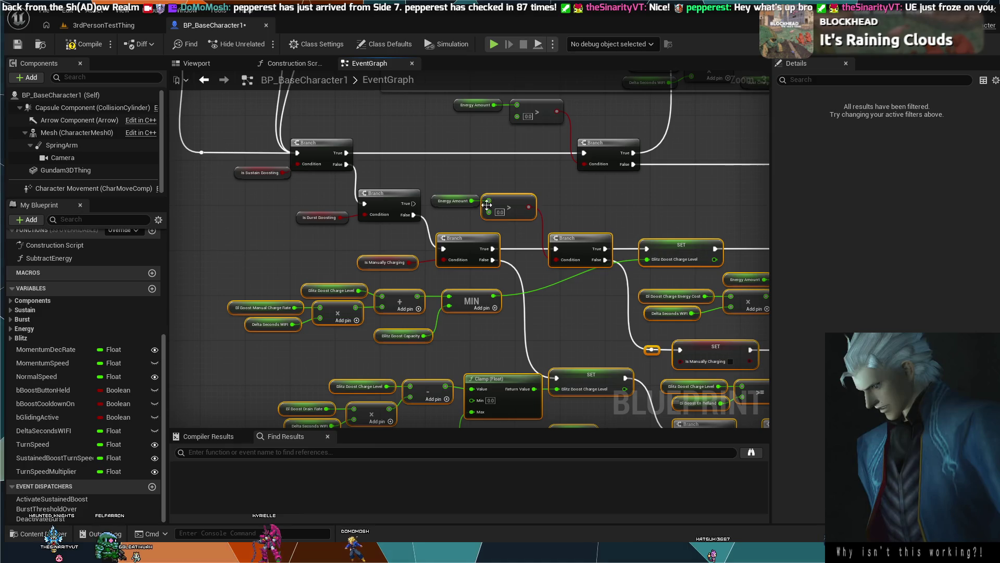
{"action": "left_click", "coordinate": [330, 216], "text": "ctrl"}
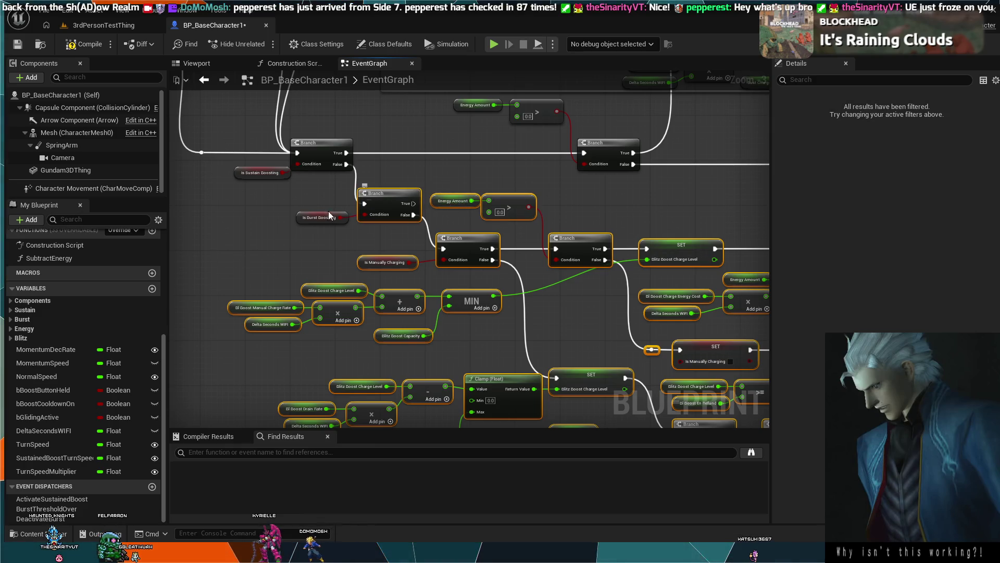
{"action": "left_click", "coordinate": [263, 169], "text": "ctrl"}
{"action": "left_click", "coordinate": [322, 147], "text": "ctrl"}
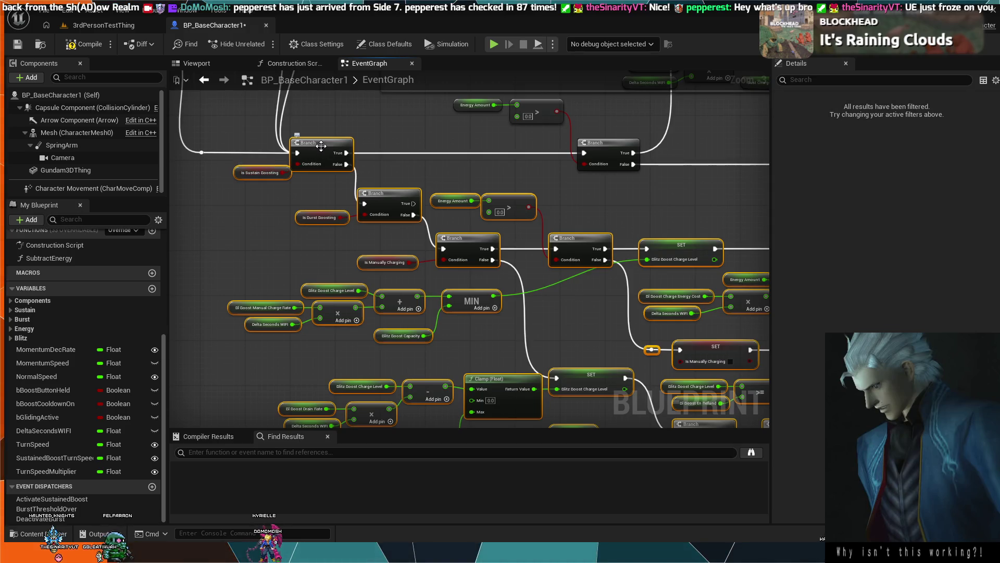
{"action": "mouse_move", "coordinate": [319, 145]}
{"action": "left_mouse_down"}
{"action": "mouse_move", "coordinate": [401, 143]}
{"action": "mouse_move", "coordinate": [336, 246]}
{"action": "mouse_move", "coordinate": [310, 333]}
{"action": "mouse_move", "coordinate": [345, 232]}
{"action": "mouse_move", "coordinate": [178, 102]}
{"action": "mouse_move", "coordinate": [214, 212]}
{"action": "mouse_move", "coordinate": [358, 221]}
{"action": "mouse_move", "coordinate": [333, 219]}
{"action": "mouse_move", "coordinate": [261, 109]}
{"action": "mouse_move", "coordinate": [177, 208]}
{"action": "mouse_move", "coordinate": [236, 178]}
{"action": "mouse_move", "coordinate": [180, 243]}
{"action": "left_mouse_up"}
{"action": "scroll", "coordinate": [302, 198], "scroll_direction": "down", "scroll_amount": 1}
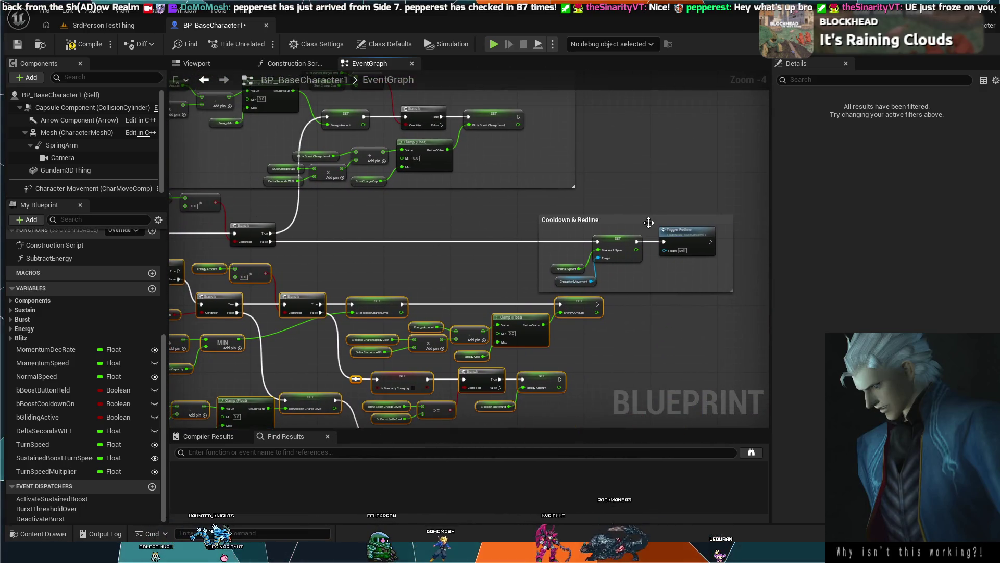
Step: Move the Cooldown & Redline group well to the left
{"action": "mouse_move", "coordinate": [642, 219]}
{"action": "left_mouse_down"}
{"action": "mouse_move", "coordinate": [415, 215]}
{"action": "mouse_move", "coordinate": [478, 206]}
{"action": "mouse_move", "coordinate": [442, 210]}
{"action": "left_mouse_up"}
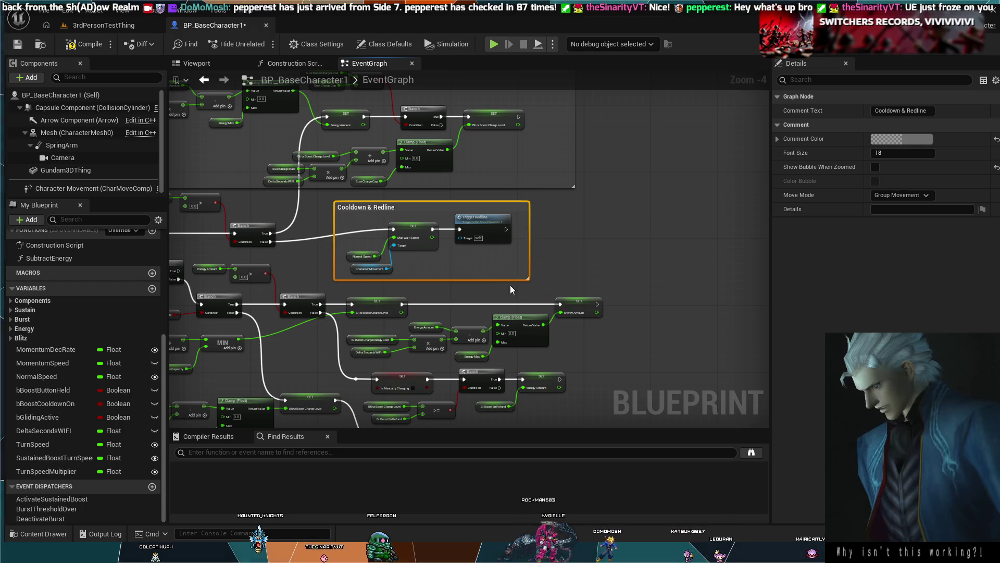
{"action": "left_click_drag", "start_coordinate": [525, 295], "coordinate": [681, 275]}
{"action": "left_click_drag", "start_coordinate": [487, 298], "coordinate": [640, 291]}
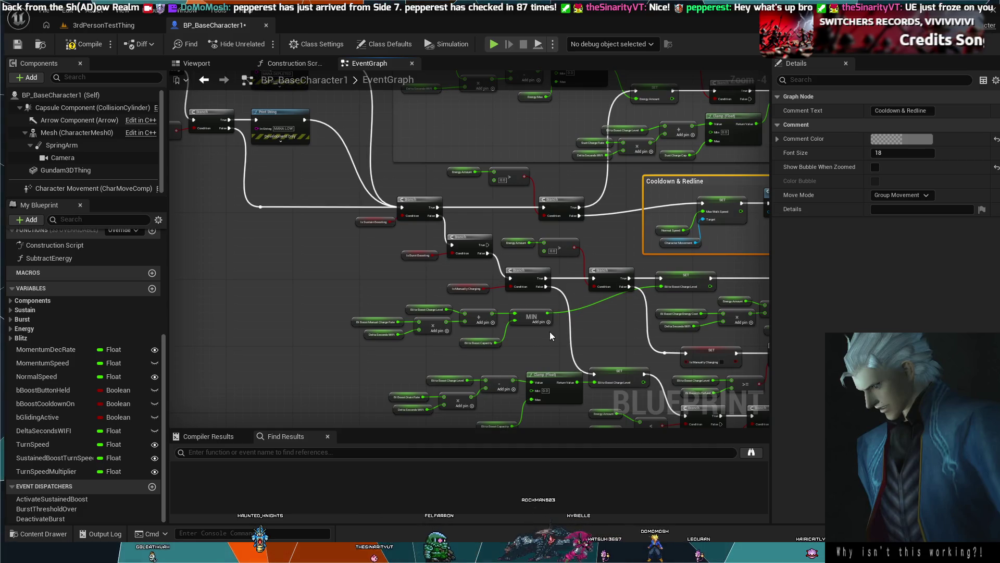
Step: Group the lower boost nodes with Charge Level, En Refund and >=, then undo a trial move
{"action": "mouse_move", "coordinate": [750, 396]}
{"action": "left_mouse_down"}
{"action": "mouse_move", "coordinate": [511, 334]}
{"action": "mouse_move", "coordinate": [505, 315]}
{"action": "left_mouse_up"}
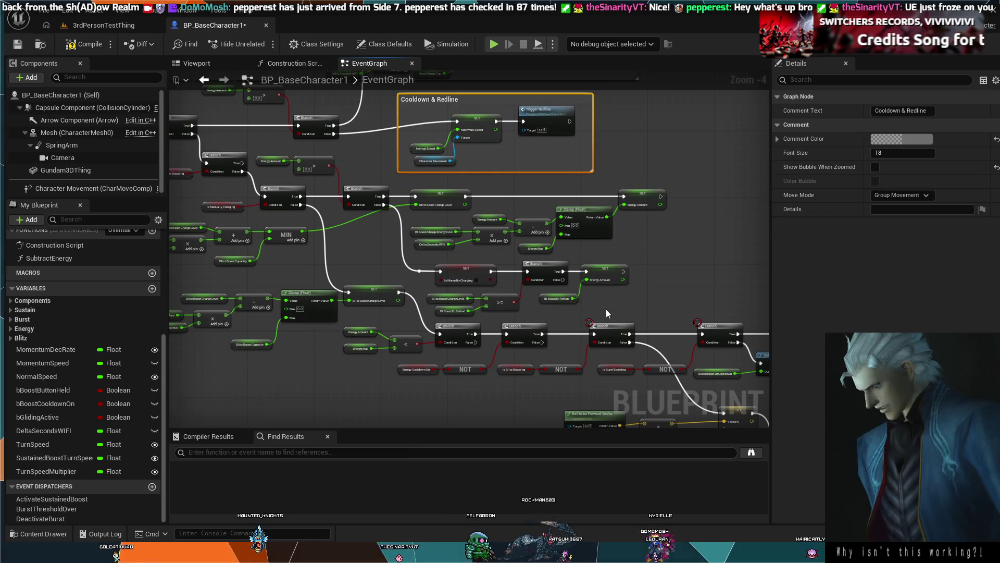
{"action": "mouse_move", "coordinate": [624, 307]}
{"action": "left_mouse_down"}
{"action": "mouse_move", "coordinate": [451, 274]}
{"action": "mouse_move", "coordinate": [431, 214]}
{"action": "mouse_move", "coordinate": [379, 197]}
{"action": "mouse_move", "coordinate": [378, 206]}
{"action": "left_mouse_up"}
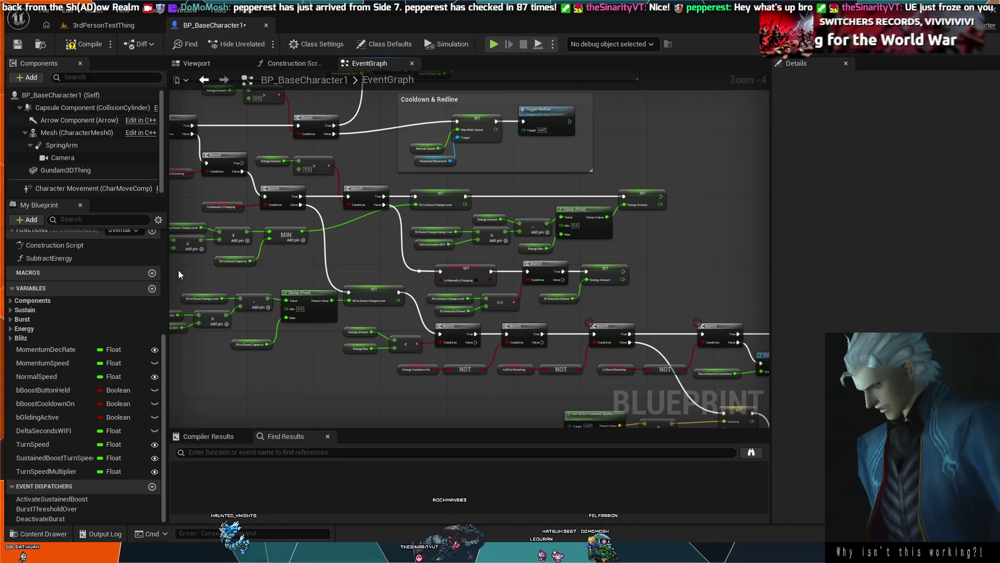
{"action": "left_click_drag", "start_coordinate": [178, 269], "coordinate": [342, 273]}
{"action": "mouse_move", "coordinate": [506, 272]}
{"action": "left_mouse_down"}
{"action": "mouse_move", "coordinate": [628, 235]}
{"action": "mouse_move", "coordinate": [647, 202]}
{"action": "left_mouse_up"}
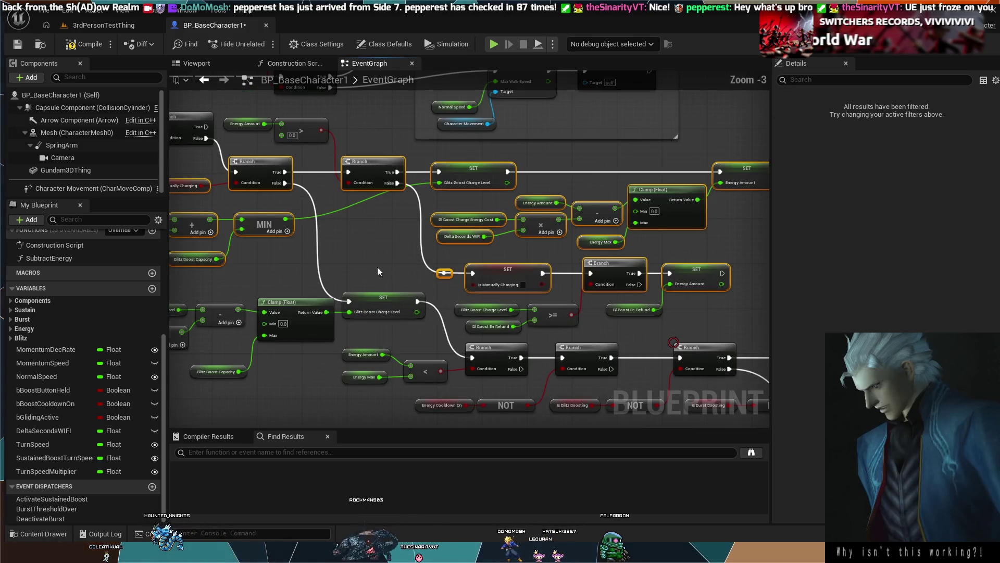
{"action": "scroll", "coordinate": [384, 183], "scroll_direction": "up", "scroll_amount": 1}
{"action": "left_click", "coordinate": [368, 170], "text": "ctrl"}
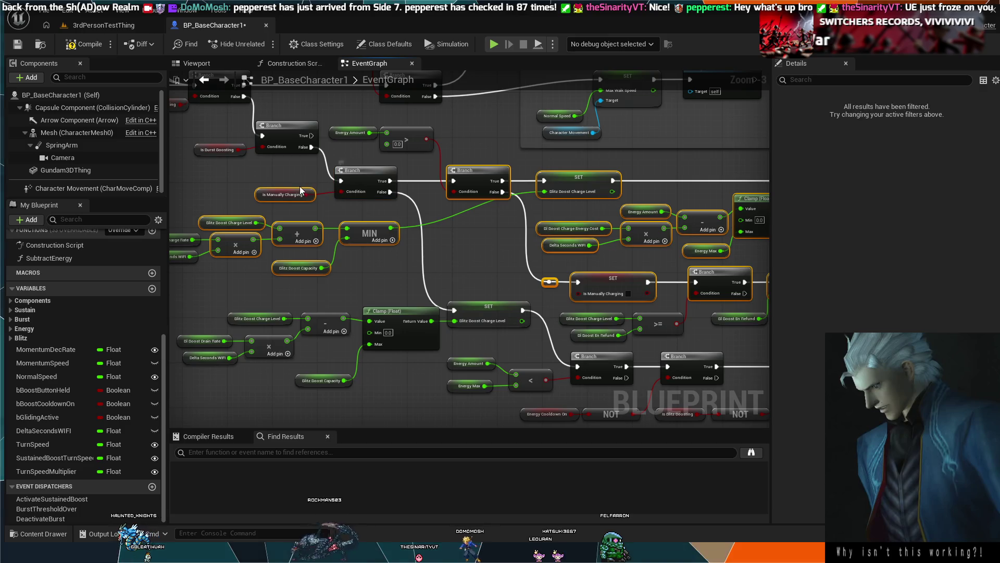
{"action": "scroll", "coordinate": [381, 229], "scroll_direction": "down", "scroll_amount": 1}
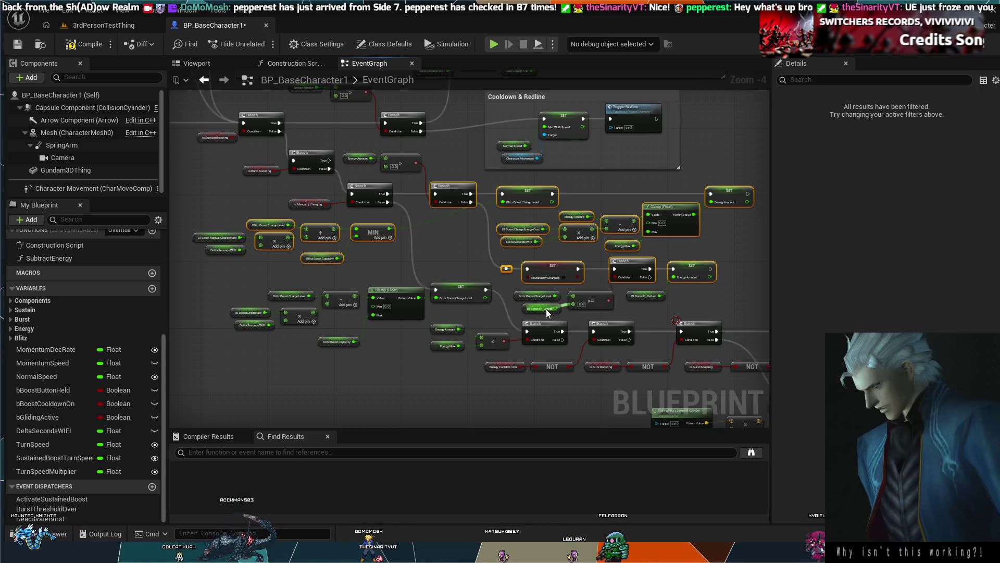
{"action": "left_click", "coordinate": [546, 295], "text": "ctrl"}
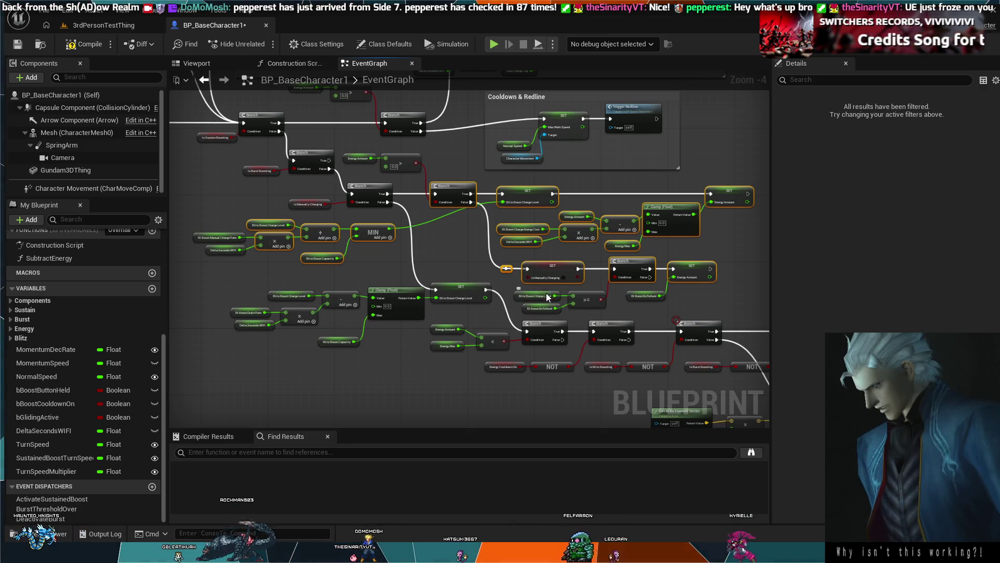
{"action": "left_click", "coordinate": [542, 305], "text": "ctrl"}
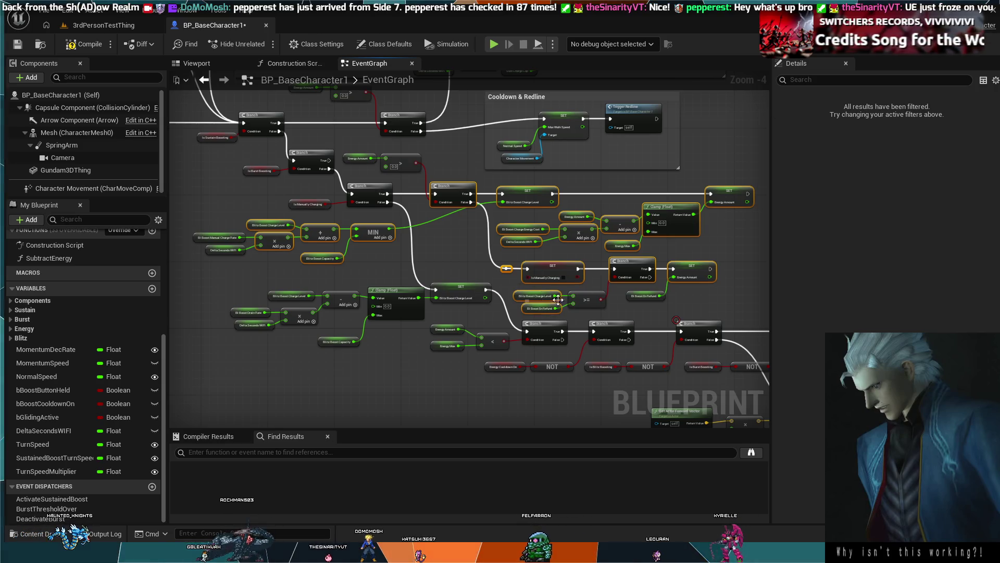
{"action": "left_click", "coordinate": [581, 295], "text": "ctrl"}
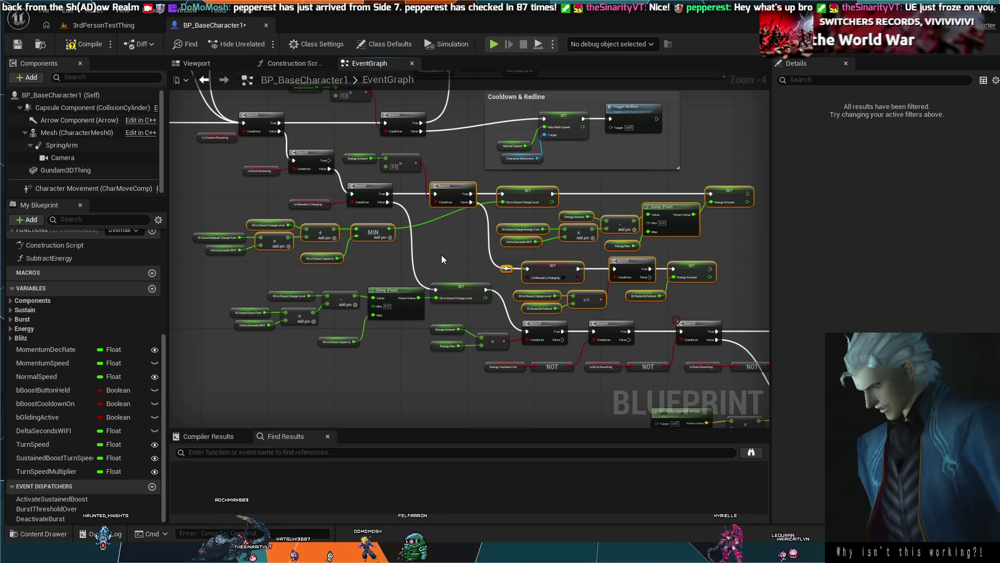
{"action": "mouse_move", "coordinate": [467, 205]}
{"action": "left_mouse_down"}
{"action": "mouse_move", "coordinate": [737, 195]}
{"action": "mouse_move", "coordinate": [607, 182]}
{"action": "left_mouse_up"}
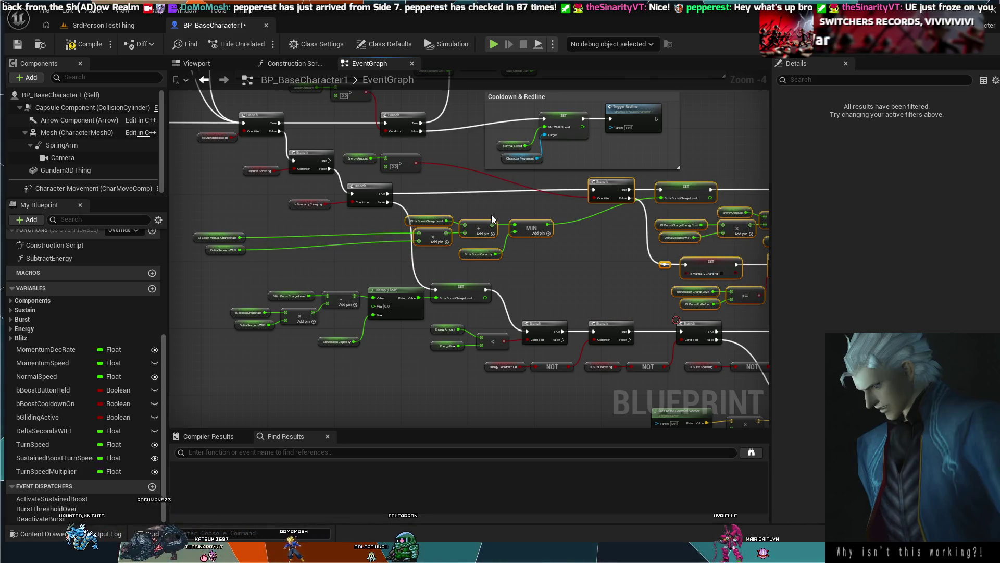
{"action": "key", "text": "ctrl+z"}
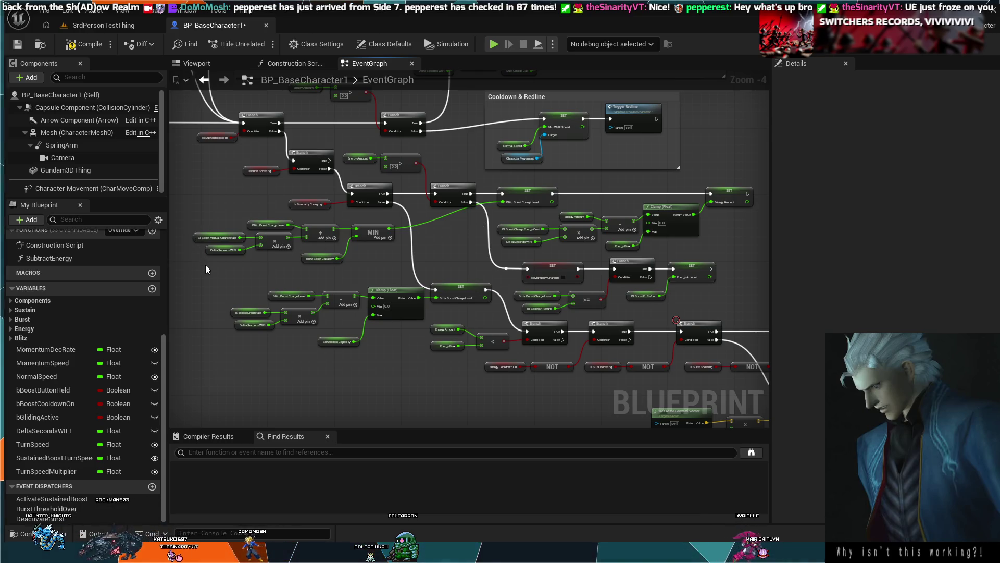
Step: Move the Branch, charge-math nodes, > compare and Energy Amount getter to the right
{"action": "left_click_drag", "start_coordinate": [206, 260], "coordinate": [451, 265]}
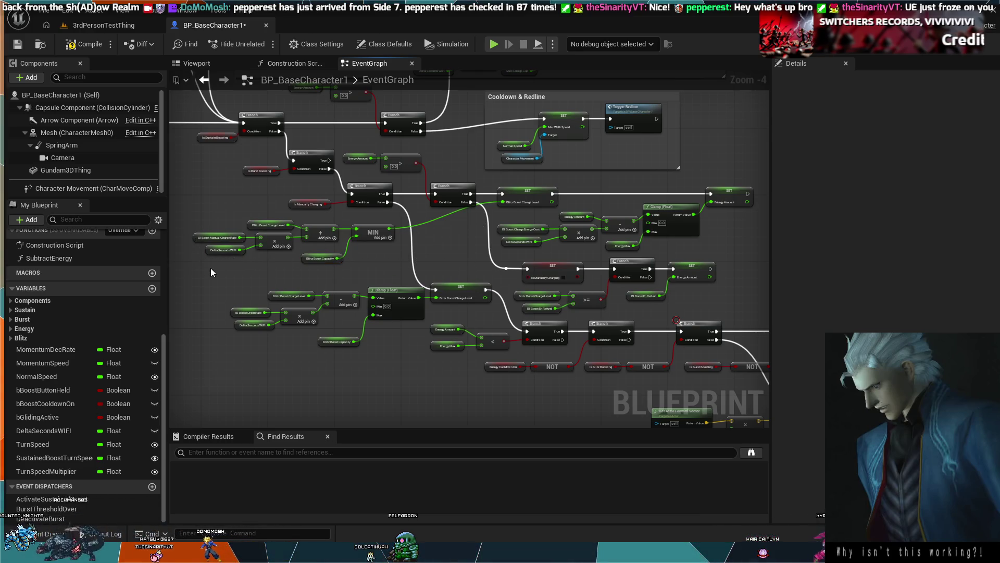
{"action": "left_click_drag", "start_coordinate": [207, 284], "coordinate": [455, 279]}
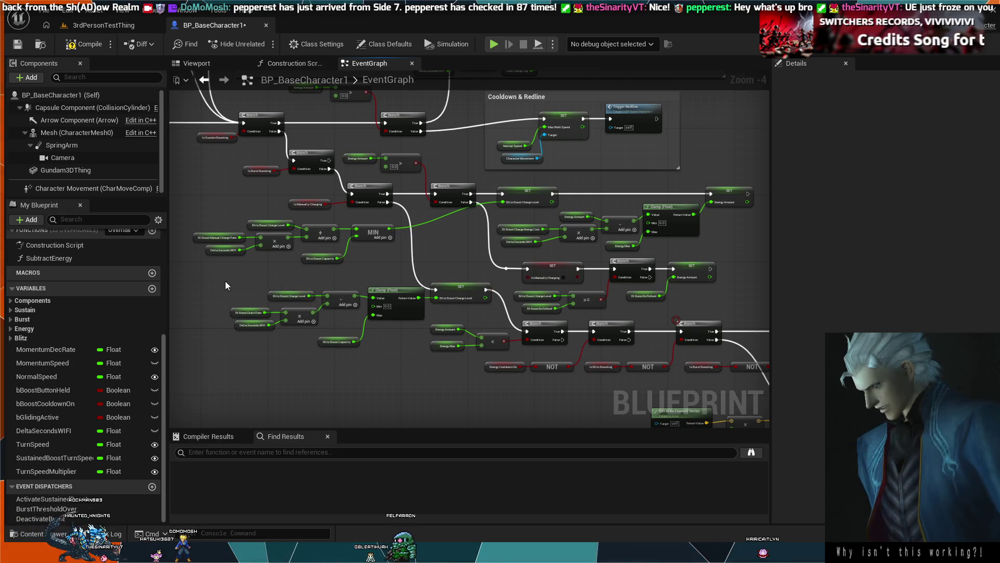
{"action": "mouse_move", "coordinate": [211, 277]}
{"action": "left_mouse_down"}
{"action": "mouse_move", "coordinate": [588, 265]}
{"action": "mouse_move", "coordinate": [693, 240]}
{"action": "mouse_move", "coordinate": [741, 211]}
{"action": "mouse_move", "coordinate": [744, 191]}
{"action": "left_mouse_up"}
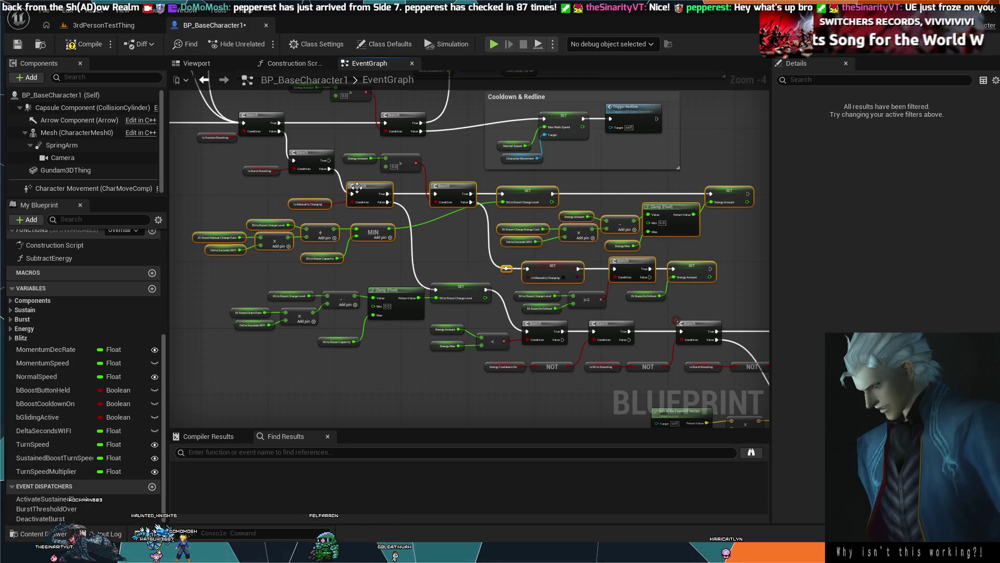
{"action": "left_click", "coordinate": [316, 198]}
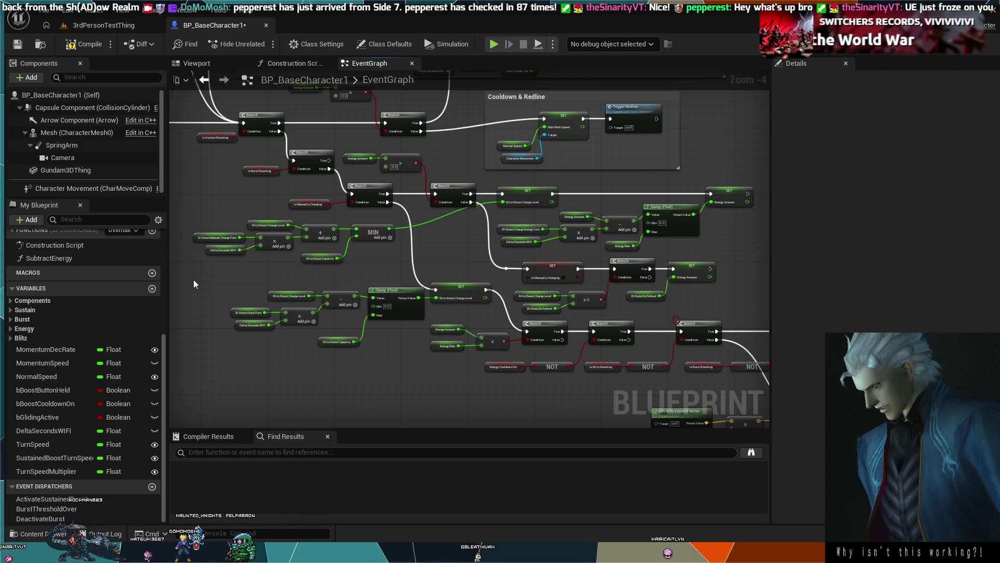
{"action": "mouse_move", "coordinate": [194, 281]}
{"action": "left_mouse_down"}
{"action": "mouse_move", "coordinate": [464, 261]}
{"action": "mouse_move", "coordinate": [711, 225]}
{"action": "mouse_move", "coordinate": [758, 195]}
{"action": "mouse_move", "coordinate": [748, 193]}
{"action": "left_mouse_up"}
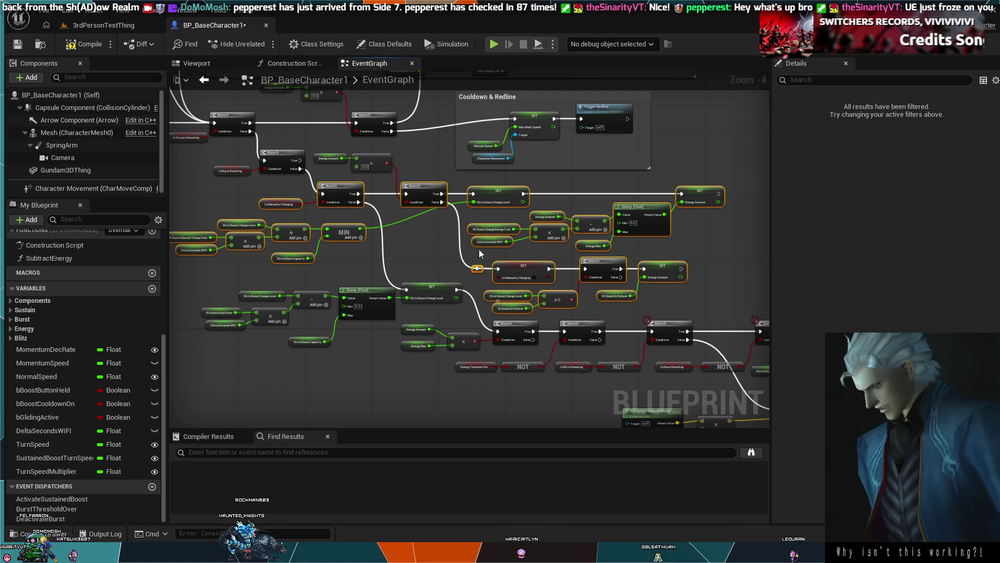
{"action": "left_click", "coordinate": [331, 186], "text": "ctrl"}
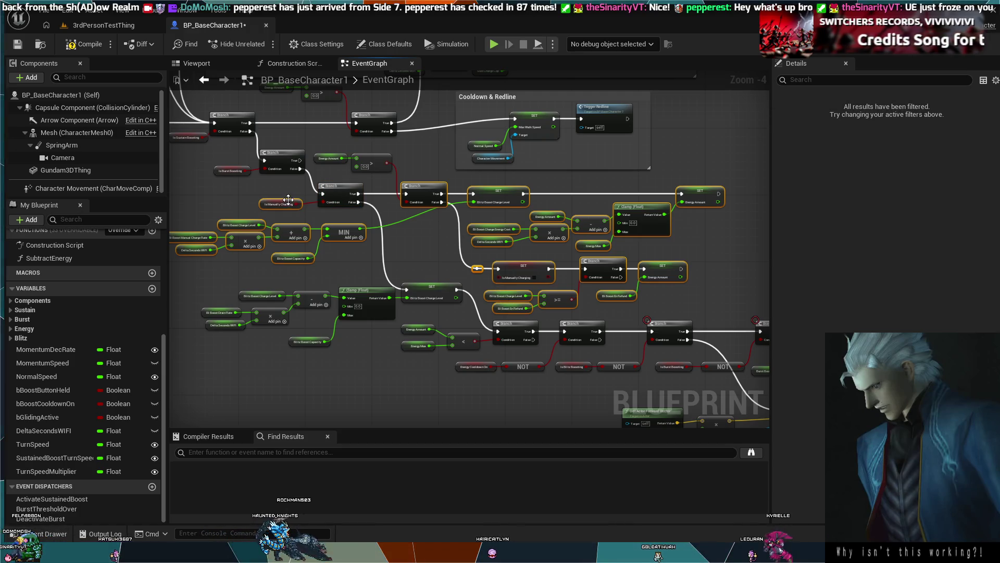
{"action": "left_click", "coordinate": [359, 168], "text": "ctrl"}
{"action": "left_click", "coordinate": [331, 155], "text": "ctrl"}
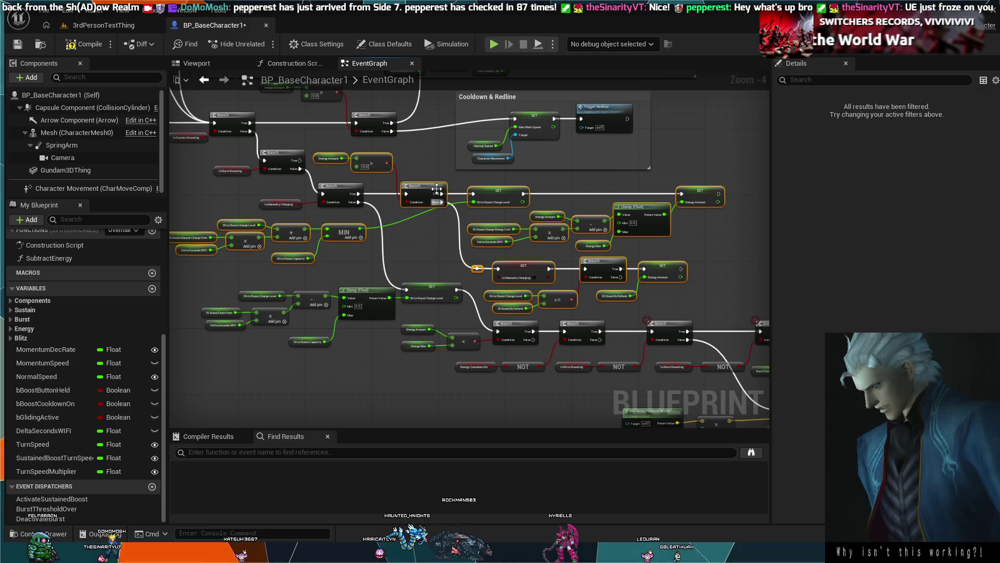
{"action": "mouse_move", "coordinate": [442, 190]}
{"action": "left_mouse_down"}
{"action": "mouse_move", "coordinate": [583, 181]}
{"action": "mouse_move", "coordinate": [820, 199]}
{"action": "mouse_move", "coordinate": [677, 179]}
{"action": "mouse_move", "coordinate": [454, 185]}
{"action": "mouse_move", "coordinate": [721, 261]}
{"action": "mouse_move", "coordinate": [704, 246]}
{"action": "mouse_move", "coordinate": [683, 151]}
{"action": "mouse_move", "coordinate": [654, 179]}
{"action": "mouse_move", "coordinate": [475, 196]}
{"action": "mouse_move", "coordinate": [662, 191]}
{"action": "mouse_move", "coordinate": [632, 208]}
{"action": "left_mouse_up"}
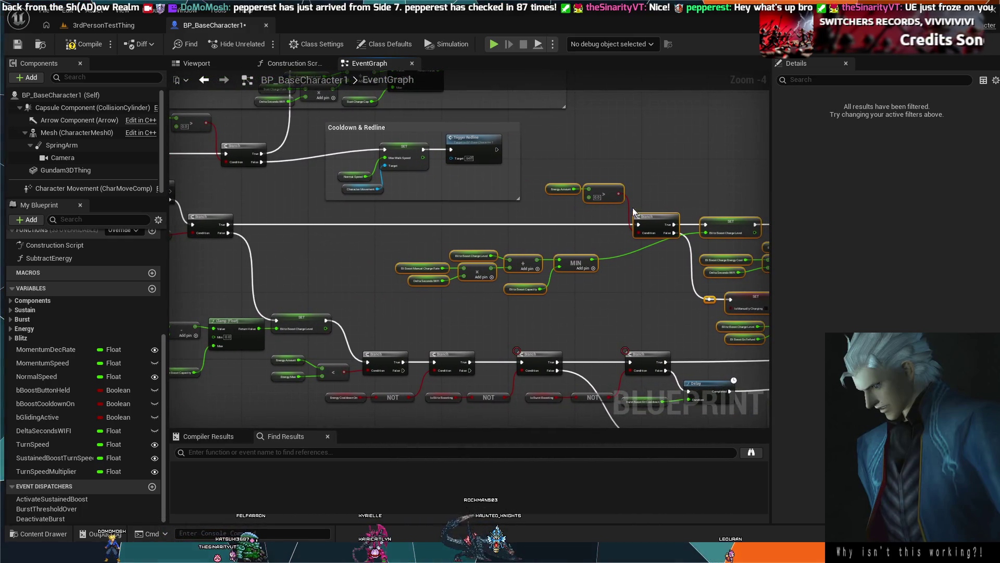
Step: Move the MIN charge-math group right and slightly up
{"action": "left_click_drag", "start_coordinate": [574, 302], "coordinate": [442, 254]}
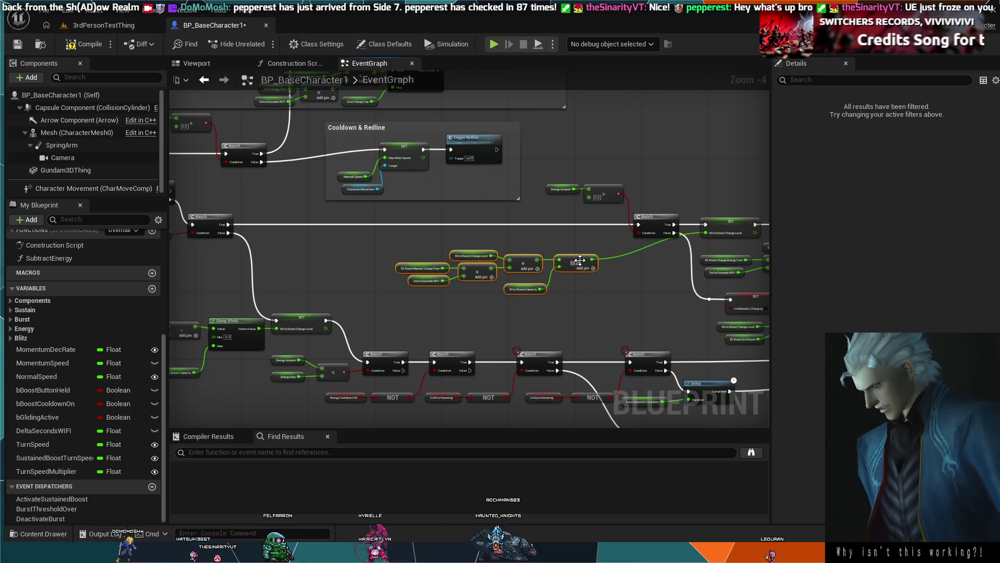
{"action": "mouse_move", "coordinate": [600, 265]}
{"action": "left_mouse_down"}
{"action": "mouse_move", "coordinate": [680, 258]}
{"action": "mouse_move", "coordinate": [677, 164]}
{"action": "mouse_move", "coordinate": [640, 260]}
{"action": "mouse_move", "coordinate": [668, 270]}
{"action": "mouse_move", "coordinate": [662, 254]}
{"action": "left_mouse_up"}
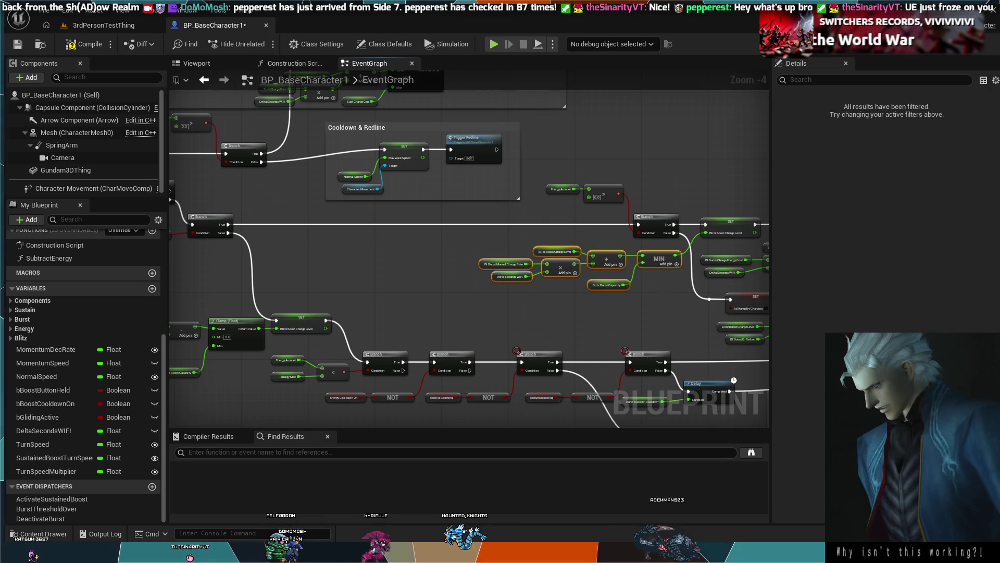
{"action": "scroll", "coordinate": [453, 287], "scroll_direction": "down", "scroll_amount": 2}
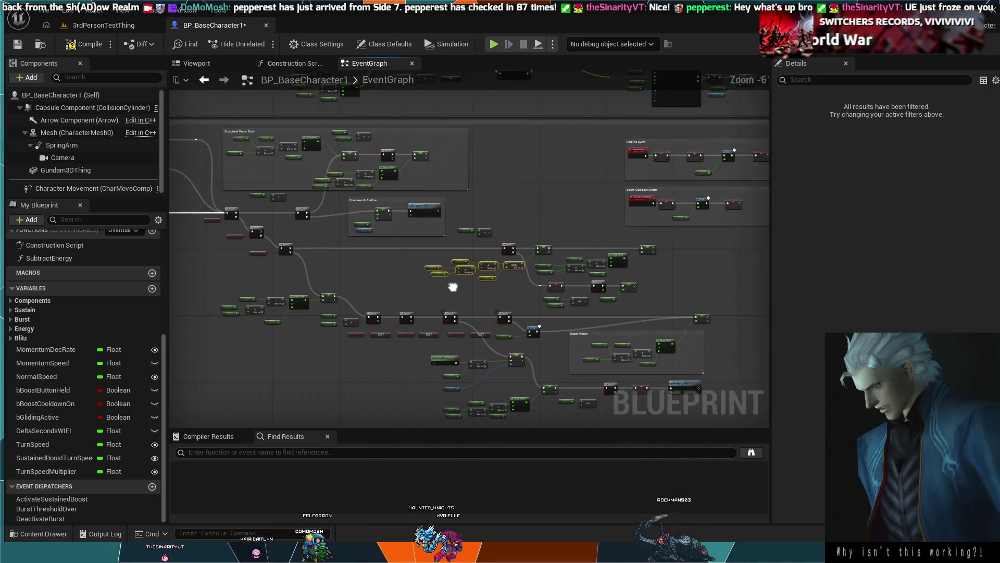
{"action": "scroll", "coordinate": [453, 287], "scroll_direction": "up", "scroll_amount": 3}
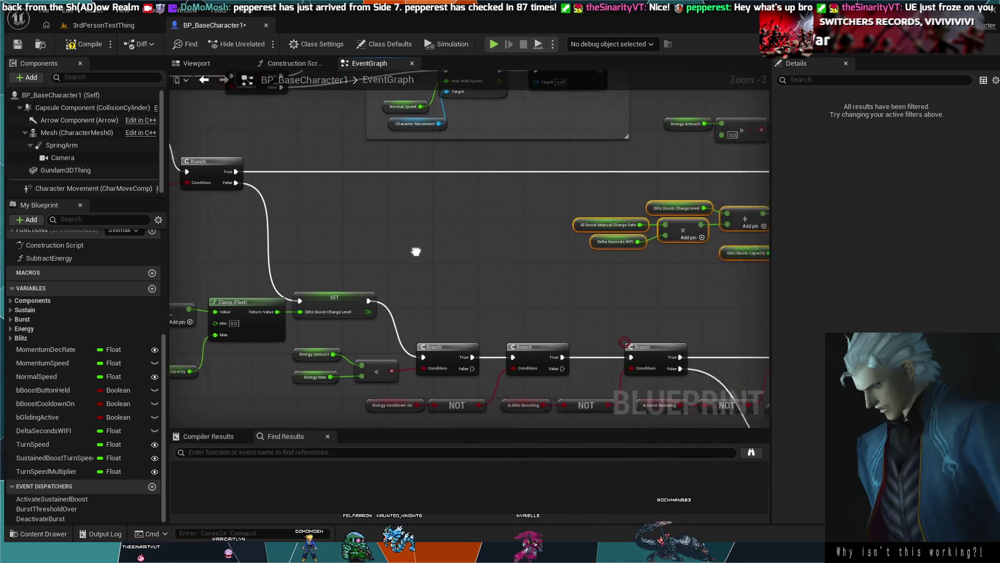
Step: Raise the Clamp and SET charge-level nodes with their math upward
{"action": "mouse_move", "coordinate": [416, 252]}
{"action": "left_mouse_down"}
{"action": "mouse_move", "coordinate": [336, 237]}
{"action": "mouse_move", "coordinate": [408, 238]}
{"action": "left_mouse_up"}
{"action": "scroll", "coordinate": [374, 236], "scroll_direction": "down", "scroll_amount": 1}
{"action": "scroll", "coordinate": [374, 236], "scroll_direction": "down", "scroll_amount": 1}
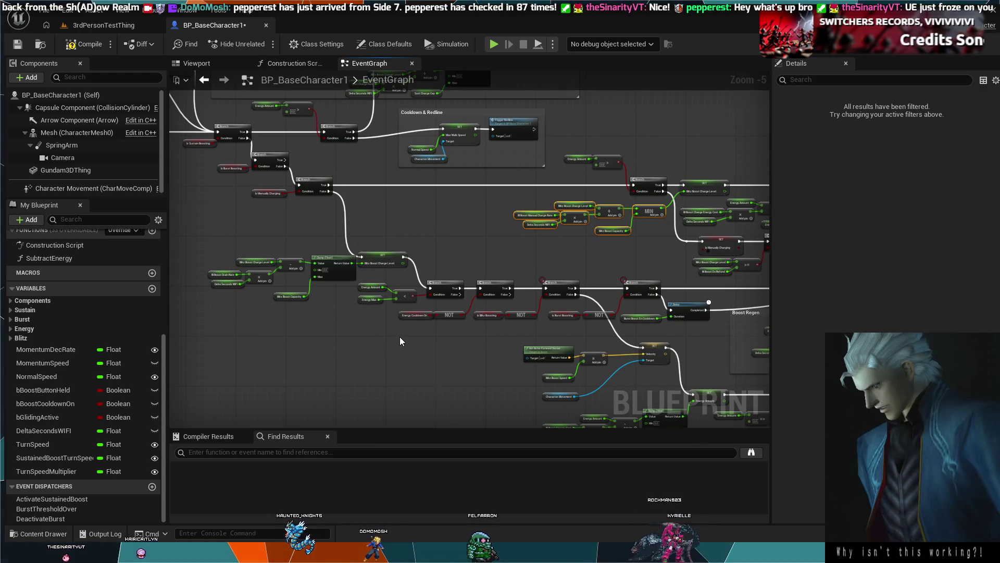
{"action": "scroll", "coordinate": [399, 337], "scroll_direction": "up", "scroll_amount": 5}
{"action": "scroll", "coordinate": [318, 314], "scroll_direction": "down", "scroll_amount": 4}
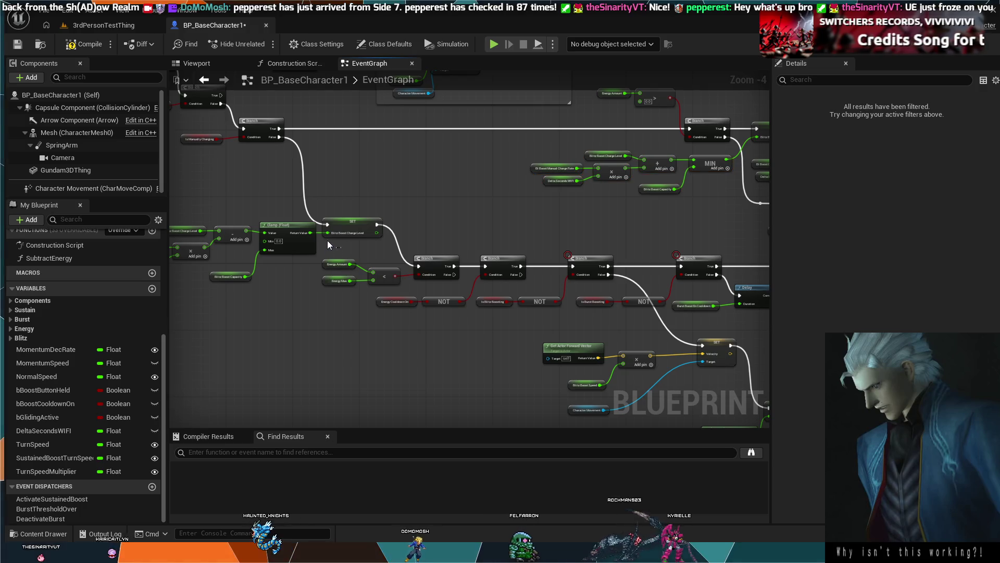
{"action": "left_click_drag", "start_coordinate": [231, 224], "coordinate": [301, 226]}
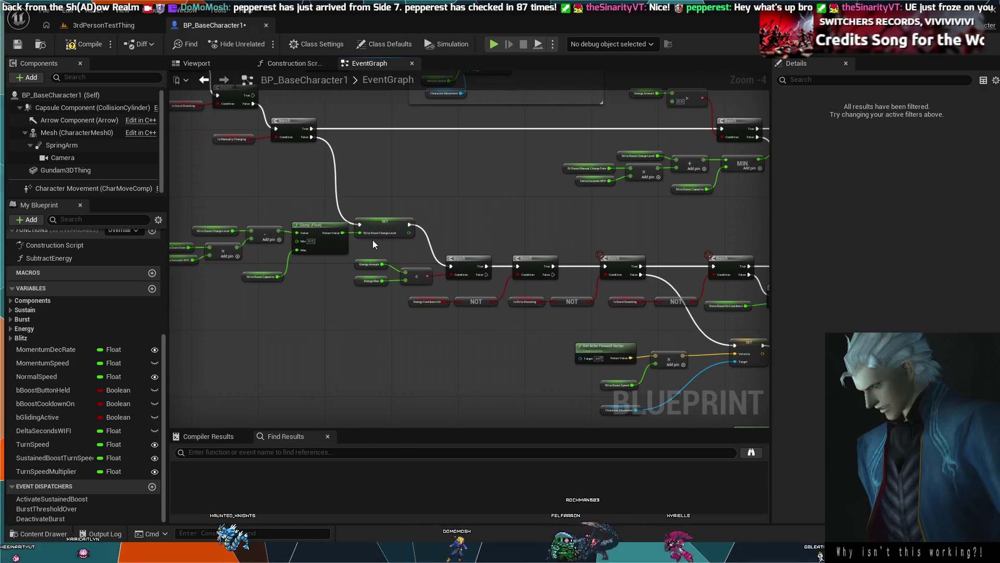
{"action": "mouse_move", "coordinate": [373, 240]}
{"action": "left_mouse_down"}
{"action": "mouse_move", "coordinate": [416, 196]}
{"action": "mouse_move", "coordinate": [443, 223]}
{"action": "left_mouse_up"}
{"action": "mouse_move", "coordinate": [244, 287]}
{"action": "left_mouse_down"}
{"action": "mouse_move", "coordinate": [243, 259]}
{"action": "mouse_move", "coordinate": [346, 236]}
{"action": "left_mouse_up"}
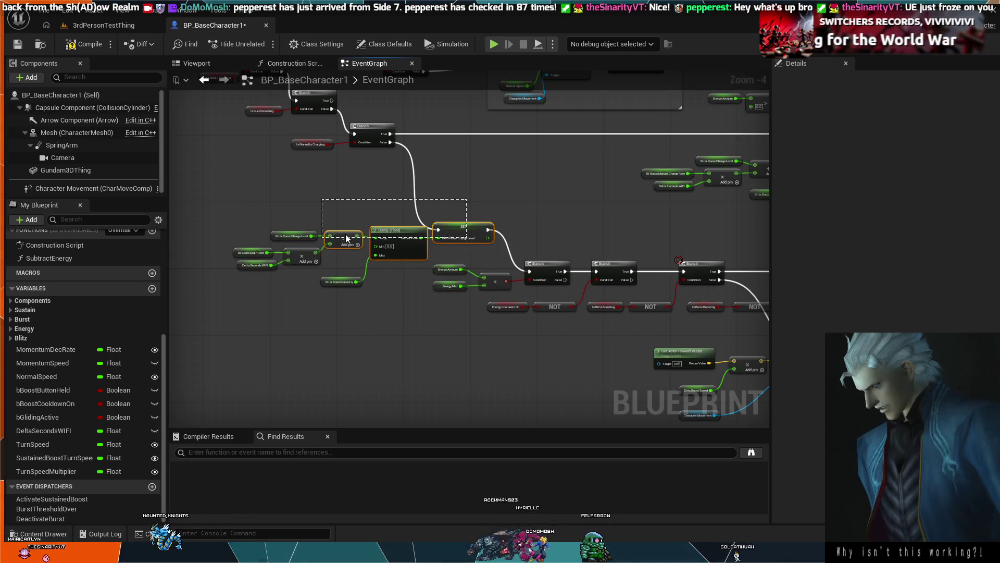
{"action": "left_click_drag", "start_coordinate": [449, 305], "coordinate": [464, 297]}
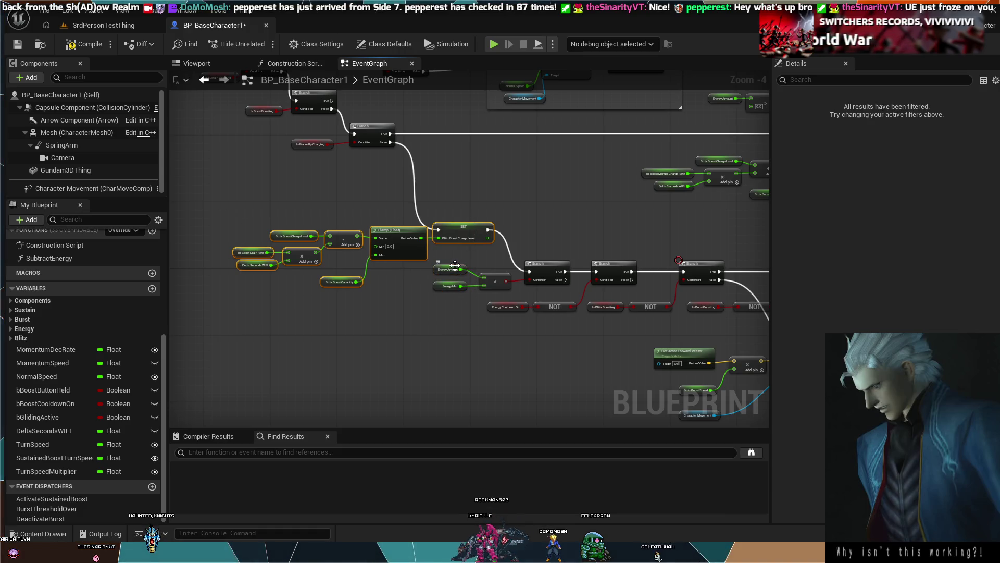
{"action": "mouse_move", "coordinate": [459, 225]}
{"action": "left_mouse_down"}
{"action": "mouse_move", "coordinate": [473, 192]}
{"action": "mouse_move", "coordinate": [456, 175]}
{"action": "mouse_move", "coordinate": [448, 211]}
{"action": "left_mouse_up"}
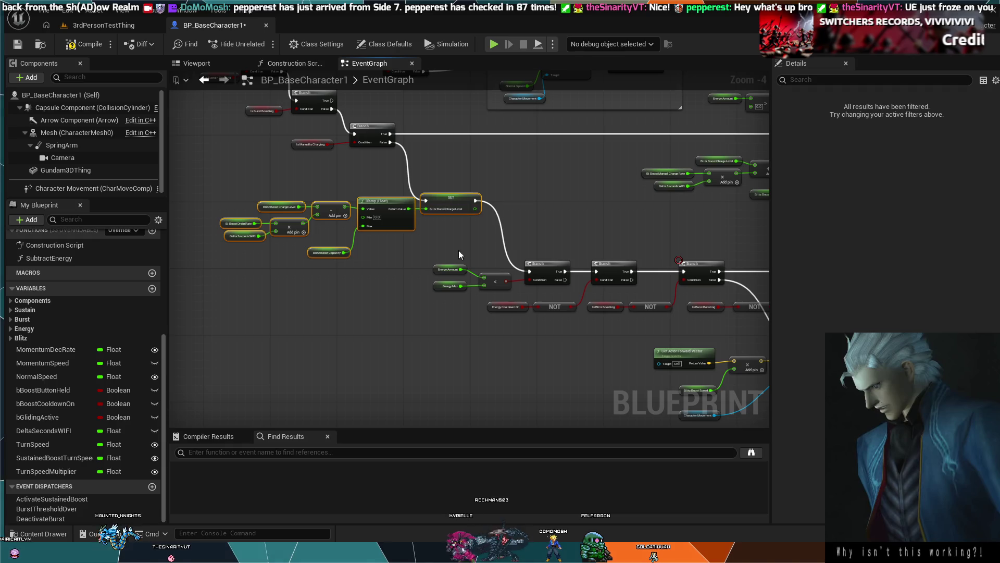
{"action": "left_click", "coordinate": [476, 346]}
Step: Zoom out past Boost Regen and box-select the Basic Movement nodes at the bottom
{"action": "left_click_drag", "start_coordinate": [476, 346], "coordinate": [281, 290]}
{"action": "mouse_move", "coordinate": [495, 269]}
{"action": "left_mouse_down"}
{"action": "mouse_move", "coordinate": [231, 274]}
{"action": "mouse_move", "coordinate": [353, 277]}
{"action": "mouse_move", "coordinate": [387, 313]}
{"action": "left_mouse_up"}
{"action": "scroll", "coordinate": [237, 272], "scroll_direction": "down", "scroll_amount": 1}
{"action": "scroll", "coordinate": [320, 286], "scroll_direction": "up", "scroll_amount": 2}
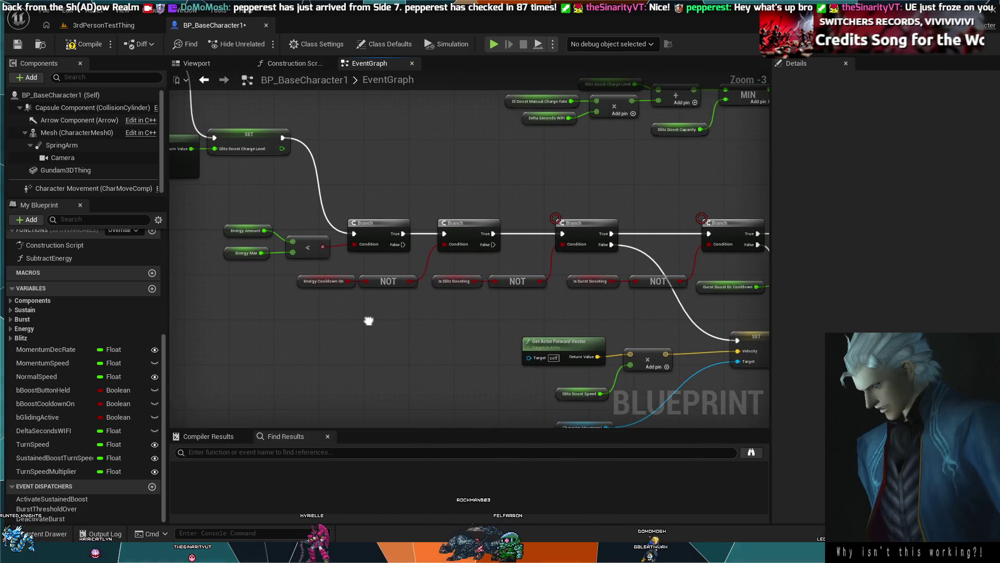
{"action": "scroll", "coordinate": [307, 220], "scroll_direction": "down", "scroll_amount": 4}
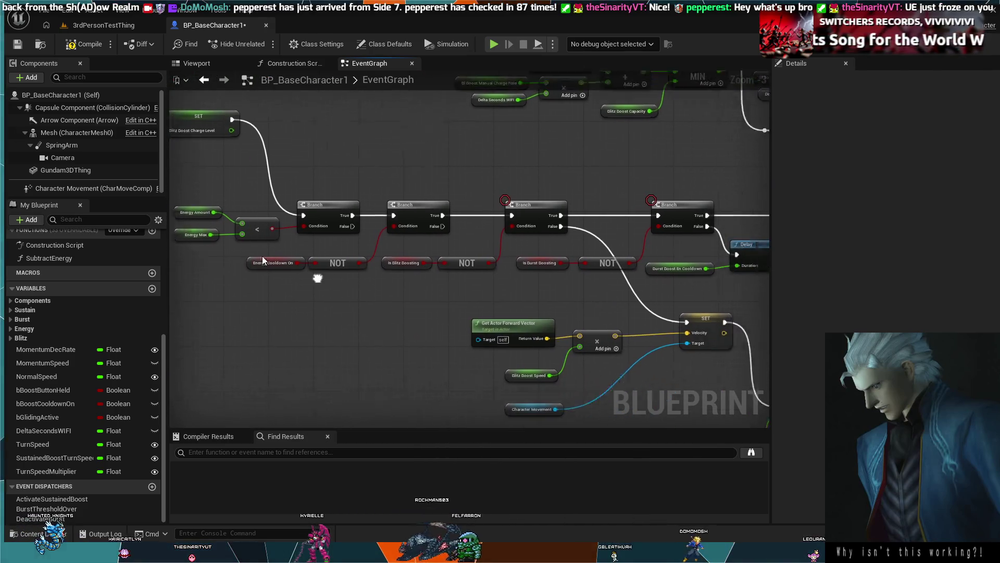
{"action": "mouse_move", "coordinate": [413, 319]}
{"action": "left_mouse_down"}
{"action": "mouse_move", "coordinate": [422, 295]}
{"action": "mouse_move", "coordinate": [580, 317]}
{"action": "mouse_move", "coordinate": [557, 325]}
{"action": "left_mouse_up"}
{"action": "scroll", "coordinate": [417, 286], "scroll_direction": "down", "scroll_amount": 1}
{"action": "mouse_move", "coordinate": [252, 384]}
{"action": "left_mouse_down"}
{"action": "mouse_move", "coordinate": [196, 412]}
{"action": "mouse_move", "coordinate": [200, 423]}
{"action": "mouse_move", "coordinate": [208, 367]}
{"action": "left_mouse_up"}
Step: Frame the Basic Movement nodes and move the group far to the left
{"action": "key", "text": "Home"}
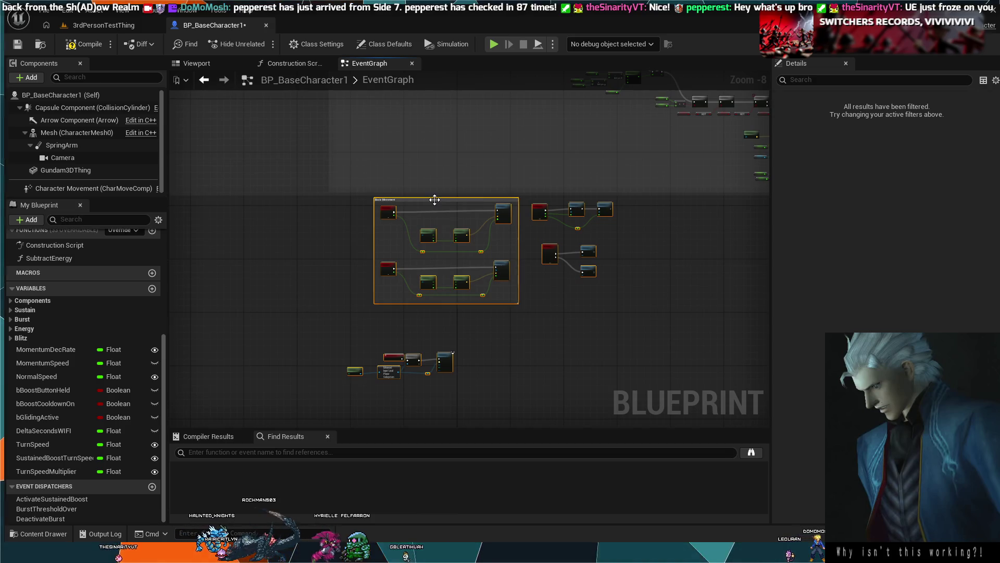
{"action": "mouse_move", "coordinate": [435, 199]}
{"action": "left_mouse_down"}
{"action": "mouse_move", "coordinate": [287, 242]}
{"action": "mouse_move", "coordinate": [169, 239]}
{"action": "mouse_move", "coordinate": [131, 198]}
{"action": "mouse_move", "coordinate": [389, 152]}
{"action": "mouse_move", "coordinate": [416, 192]}
{"action": "mouse_move", "coordinate": [395, 207]}
{"action": "mouse_move", "coordinate": [258, 141]}
{"action": "mouse_move", "coordinate": [346, 171]}
{"action": "mouse_move", "coordinate": [323, 68]}
{"action": "mouse_move", "coordinate": [264, 144]}
{"action": "mouse_move", "coordinate": [193, 385]}
{"action": "mouse_move", "coordinate": [334, 381]}
{"action": "mouse_move", "coordinate": [389, 302]}
{"action": "mouse_move", "coordinate": [232, 401]}
{"action": "mouse_move", "coordinate": [278, 405]}
{"action": "mouse_move", "coordinate": [280, 370]}
{"action": "left_mouse_up"}
{"action": "scroll", "coordinate": [302, 156], "scroll_direction": "down", "scroll_amount": 4}
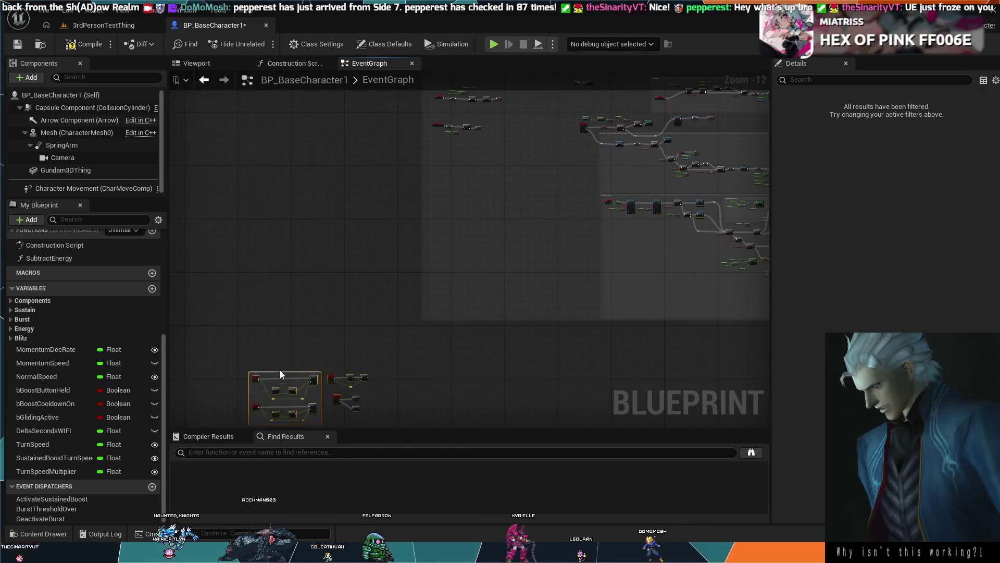
Step: Box-select the SET Velocity node with Get Actor Forward Vector, multiply and Blitz Boost Speed
{"action": "scroll", "coordinate": [298, 358], "scroll_direction": "up", "scroll_amount": 3}
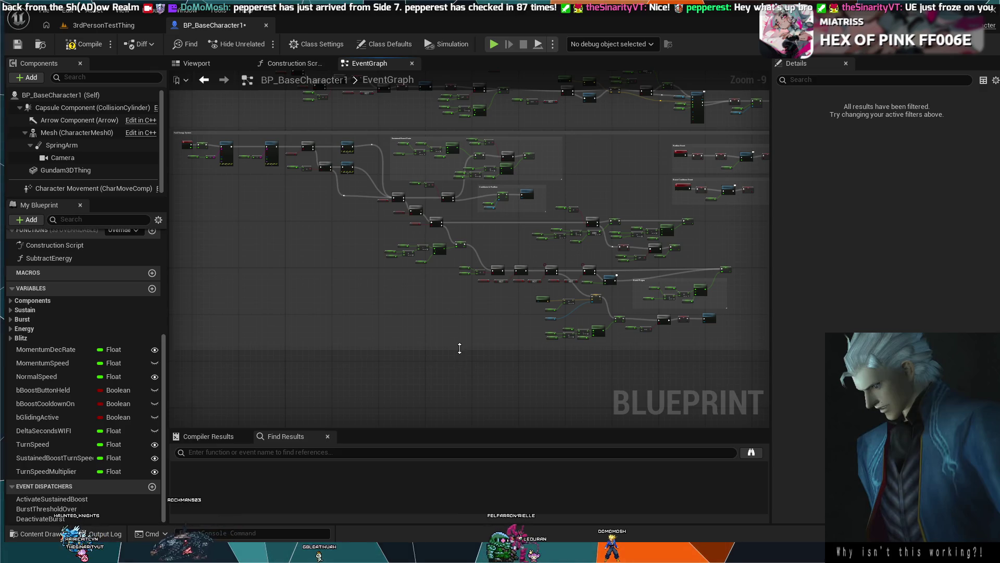
{"action": "scroll", "coordinate": [334, 347], "scroll_direction": "up", "scroll_amount": 6}
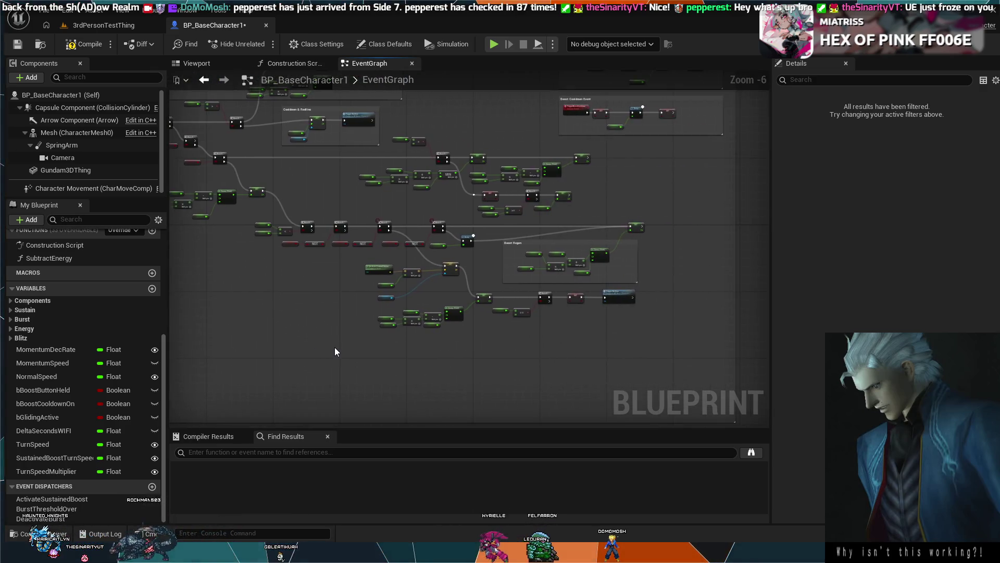
{"action": "scroll", "coordinate": [411, 324], "scroll_direction": "down", "scroll_amount": 3}
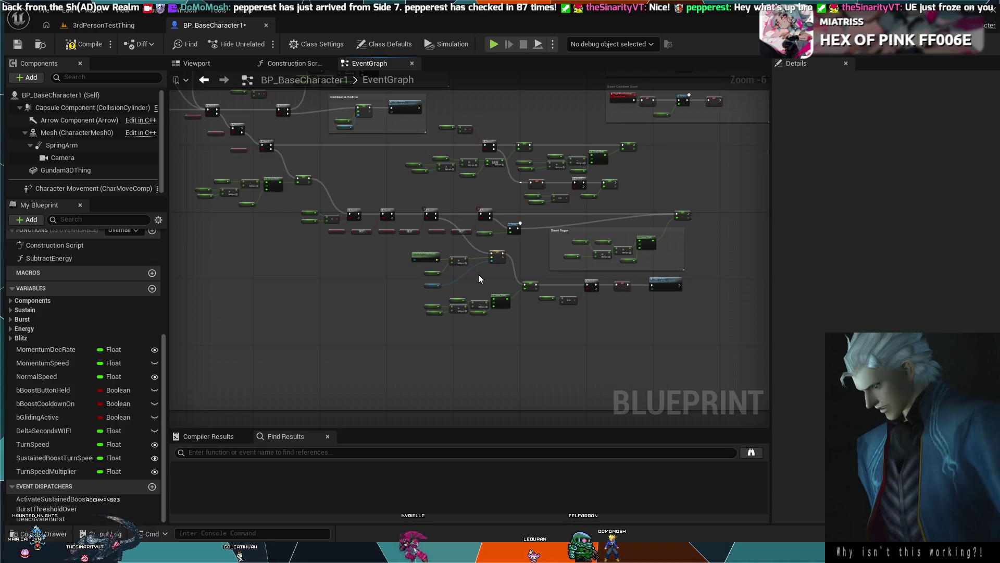
{"action": "scroll", "coordinate": [478, 274], "scroll_direction": "up", "scroll_amount": 3}
{"action": "left_click_drag", "start_coordinate": [429, 235], "coordinate": [320, 221]}
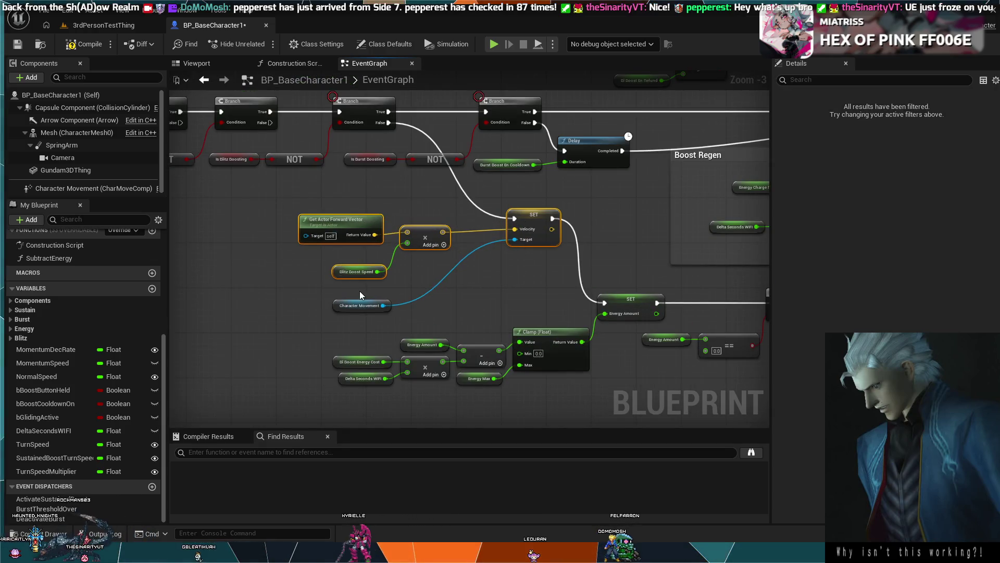
Step: Add Character Movement to the Velocity SET group and move it up and left
{"action": "left_click", "coordinate": [368, 304], "text": "ctrl"}
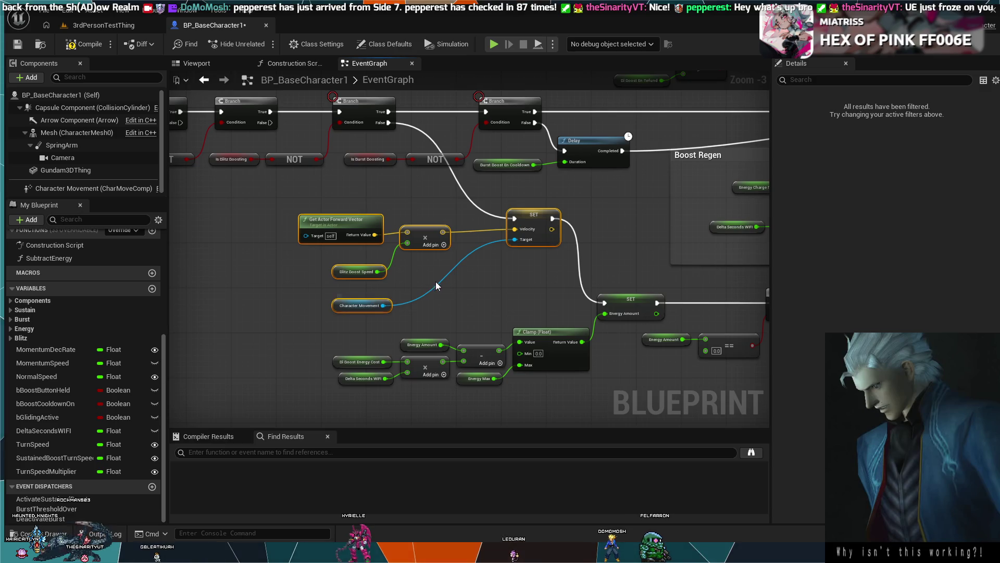
{"action": "left_click_drag", "start_coordinate": [435, 282], "coordinate": [435, 342]}
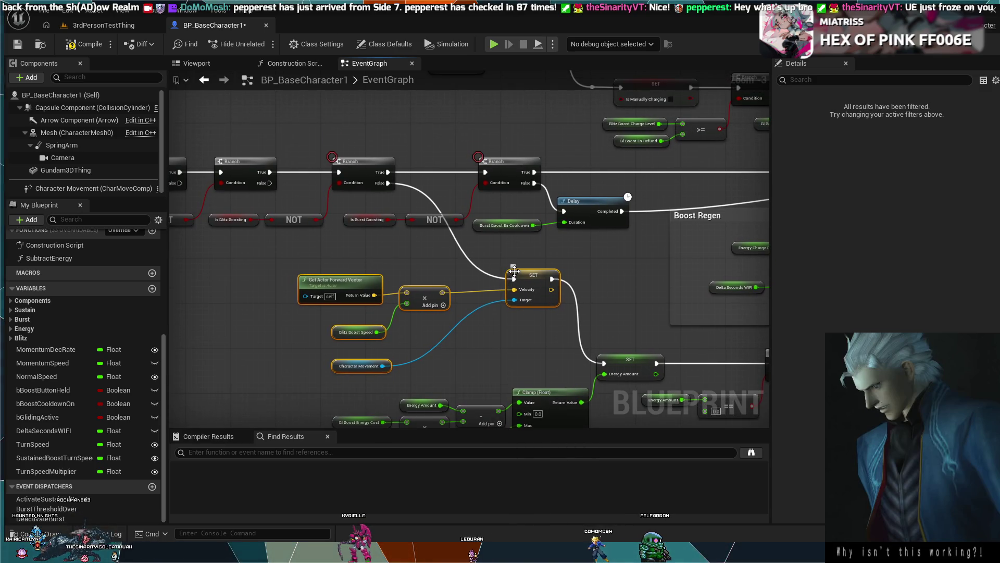
{"action": "mouse_move", "coordinate": [514, 270]}
{"action": "left_mouse_down"}
{"action": "mouse_move", "coordinate": [454, 274]}
{"action": "mouse_move", "coordinate": [427, 255]}
{"action": "mouse_move", "coordinate": [439, 314]}
{"action": "mouse_move", "coordinate": [458, 314]}
{"action": "mouse_move", "coordinate": [424, 279]}
{"action": "left_mouse_up"}
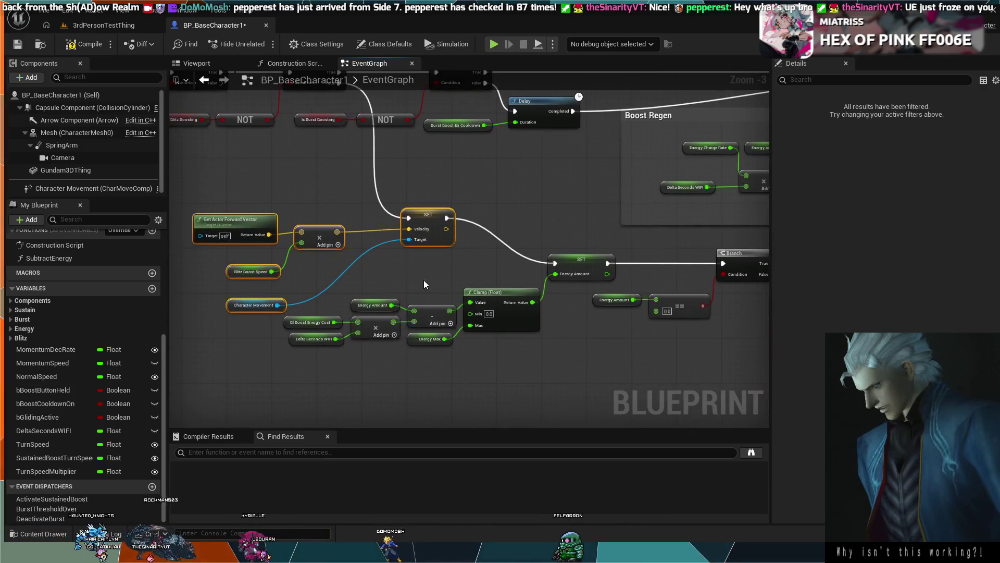
Step: Move the Delay node and its cooldown variable right onto the Boost Regen comment
{"action": "left_click_drag", "start_coordinate": [549, 305], "coordinate": [341, 388]}
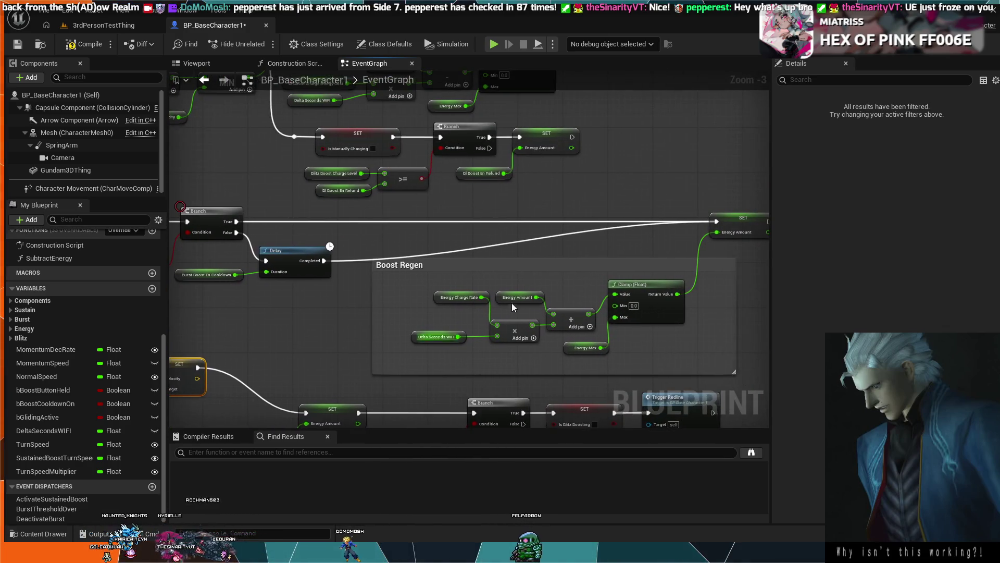
{"action": "left_click_drag", "start_coordinate": [280, 250], "coordinate": [413, 275]}
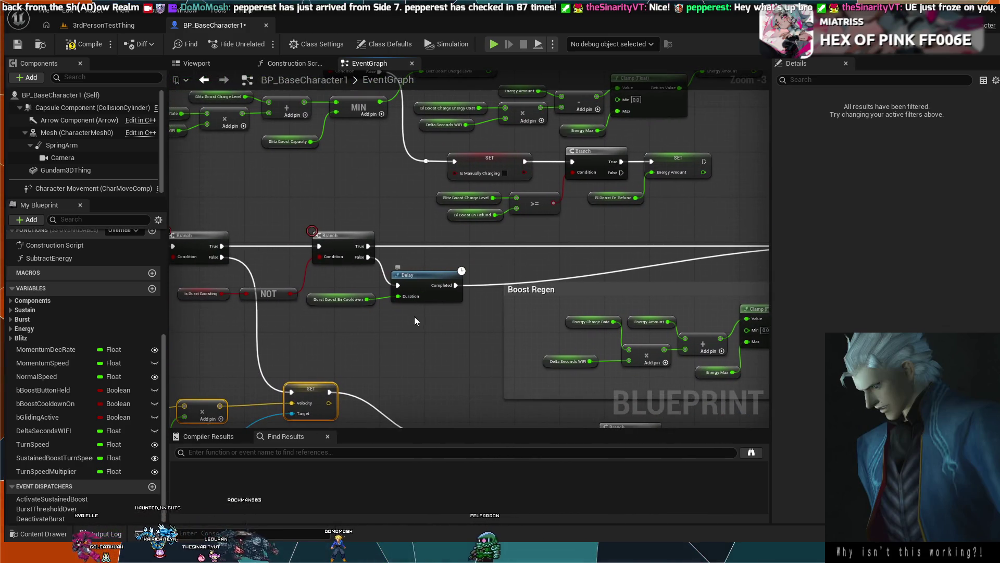
{"action": "left_click_drag", "start_coordinate": [415, 320], "coordinate": [365, 284]}
{"action": "mouse_move", "coordinate": [442, 276]}
{"action": "left_mouse_down"}
{"action": "mouse_move", "coordinate": [605, 259]}
{"action": "mouse_move", "coordinate": [627, 246]}
{"action": "mouse_move", "coordinate": [640, 267]}
{"action": "left_mouse_up"}
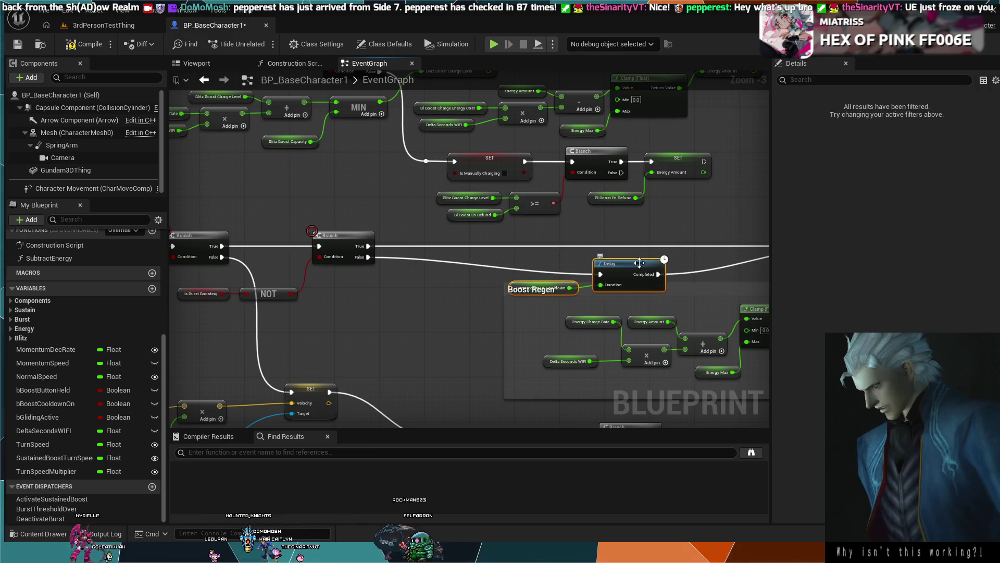
Step: Undo the Delay node move so it returns beside its Branch
{"action": "key", "text": "ctrl+z"}
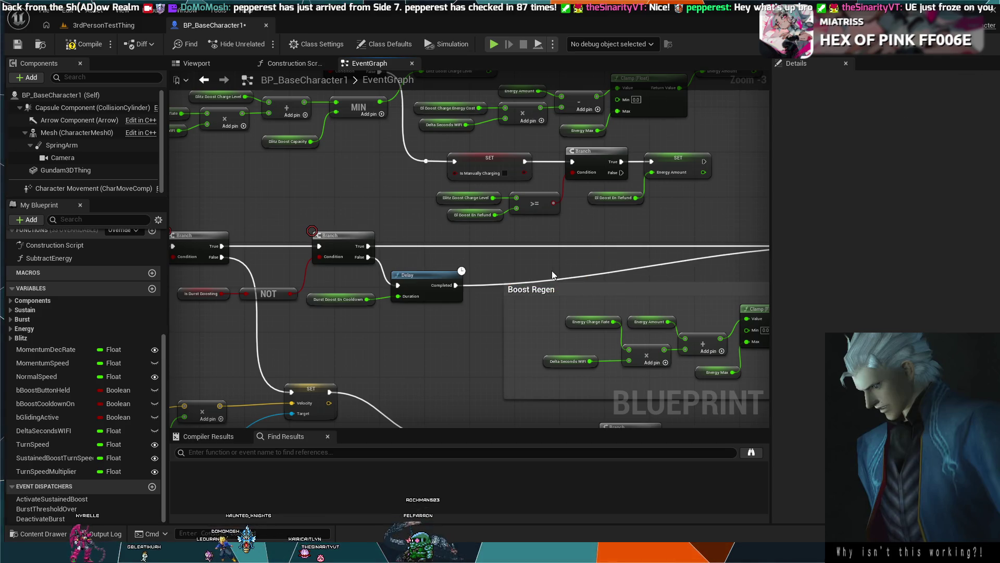
{"action": "scroll", "coordinate": [437, 327], "scroll_direction": "down", "scroll_amount": 4}
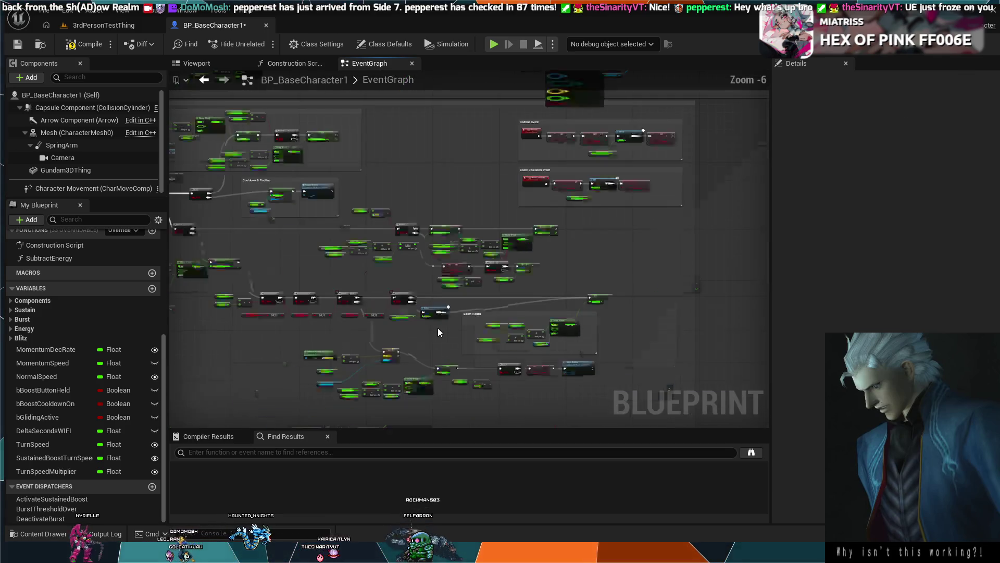
{"action": "scroll", "coordinate": [565, 284], "scroll_direction": "up", "scroll_amount": 4}
{"action": "scroll", "coordinate": [670, 308], "scroll_direction": "down", "scroll_amount": 3}
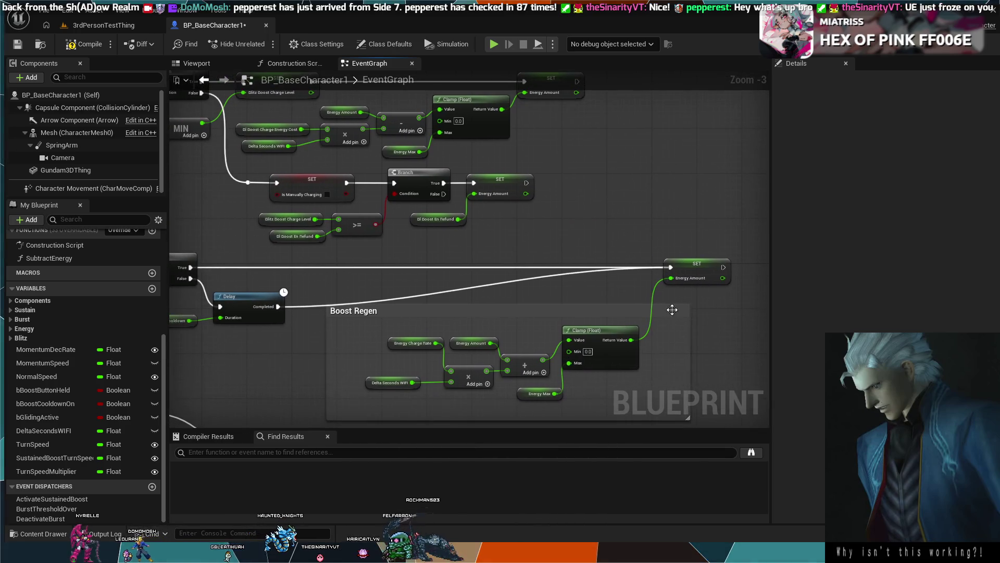
{"action": "scroll", "coordinate": [681, 248], "scroll_direction": "up", "scroll_amount": 3}
Step: Shift the Boost Regen comment and its Energy Amount SET node further right
{"action": "left_click_drag", "start_coordinate": [682, 250], "coordinate": [600, 155]}
{"action": "left_click_drag", "start_coordinate": [634, 208], "coordinate": [687, 204]}
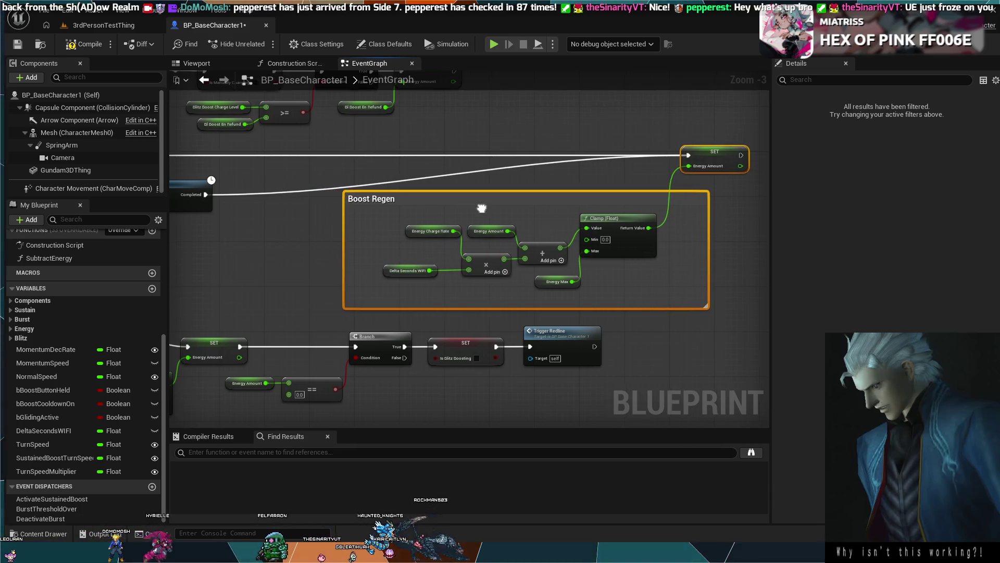
{"action": "mouse_move", "coordinate": [483, 209]}
{"action": "left_mouse_down"}
{"action": "mouse_move", "coordinate": [864, 163]}
{"action": "mouse_move", "coordinate": [708, 235]}
{"action": "mouse_move", "coordinate": [445, 280]}
{"action": "left_mouse_up"}
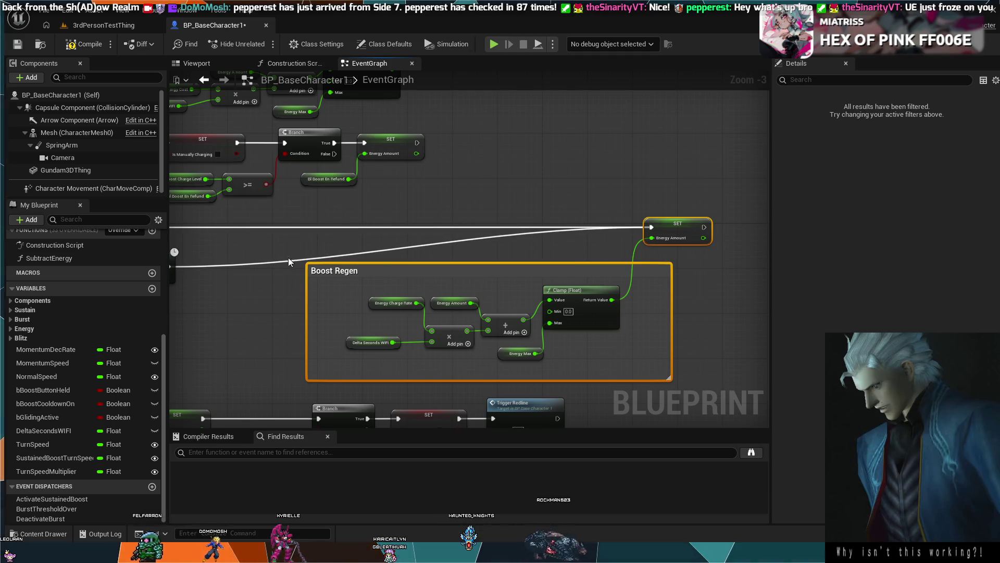
{"action": "left_click_drag", "start_coordinate": [234, 275], "coordinate": [455, 265]}
Step: Move the Energy Amount Clamp, math, SET and Redline Branch row down-left beneath the Velocity SET
{"action": "mouse_move", "coordinate": [439, 301]}
{"action": "left_mouse_down"}
{"action": "mouse_move", "coordinate": [498, 177]}
{"action": "mouse_move", "coordinate": [476, 185]}
{"action": "left_mouse_up"}
{"action": "scroll", "coordinate": [477, 185], "scroll_direction": "down", "scroll_amount": 1}
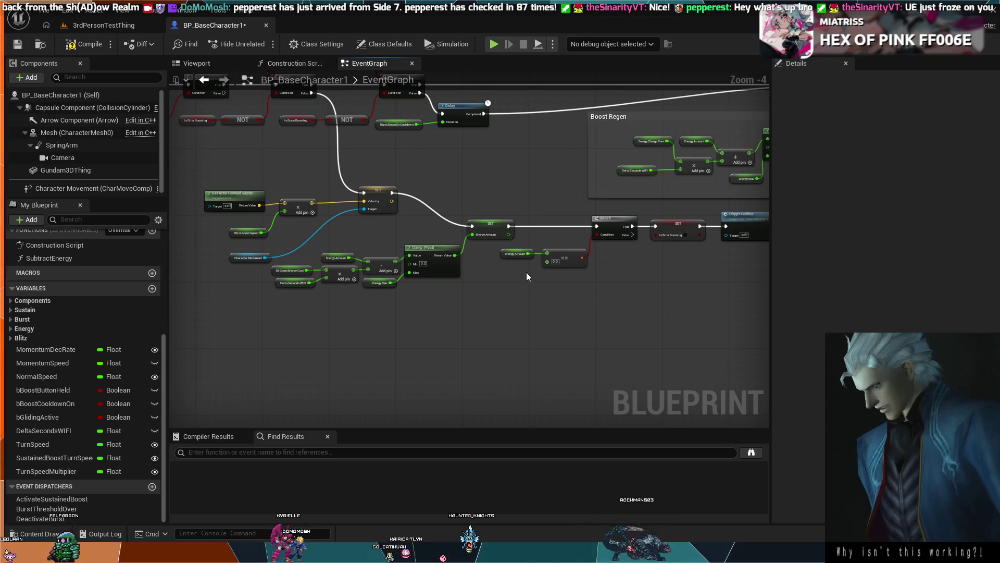
{"action": "scroll", "coordinate": [526, 272], "scroll_direction": "down", "scroll_amount": 1}
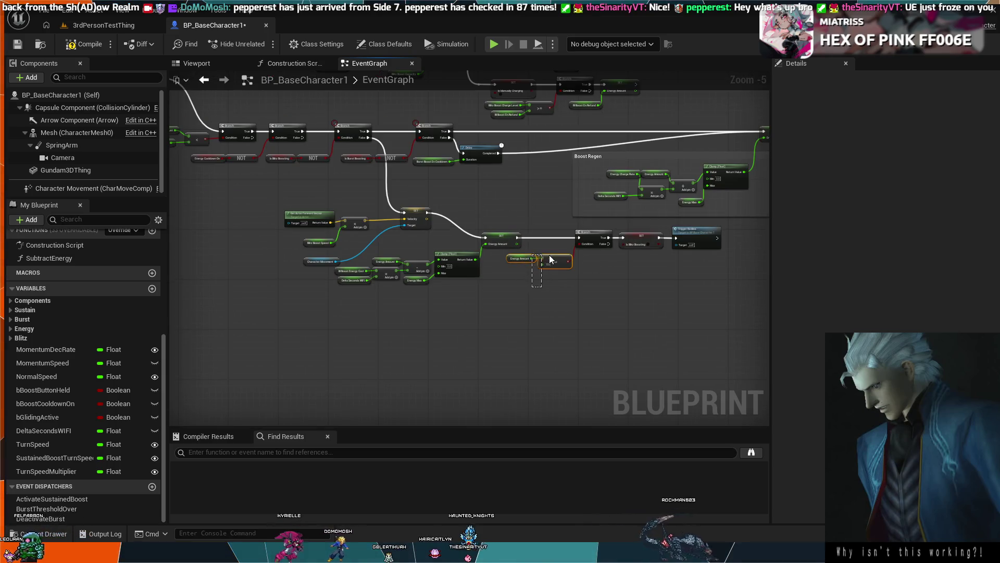
{"action": "left_click", "coordinate": [636, 258]}
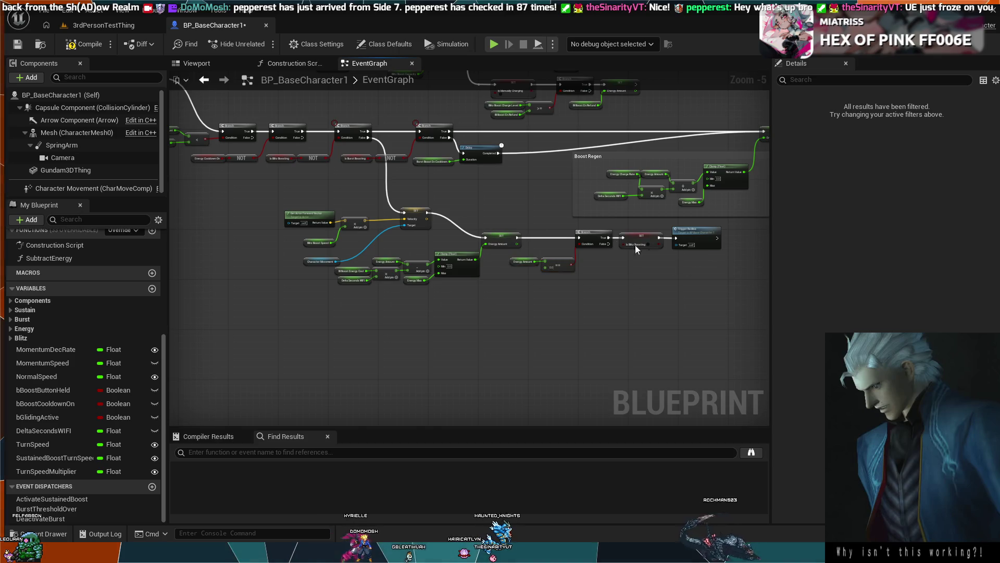
{"action": "left_click_drag", "start_coordinate": [526, 242], "coordinate": [521, 240]}
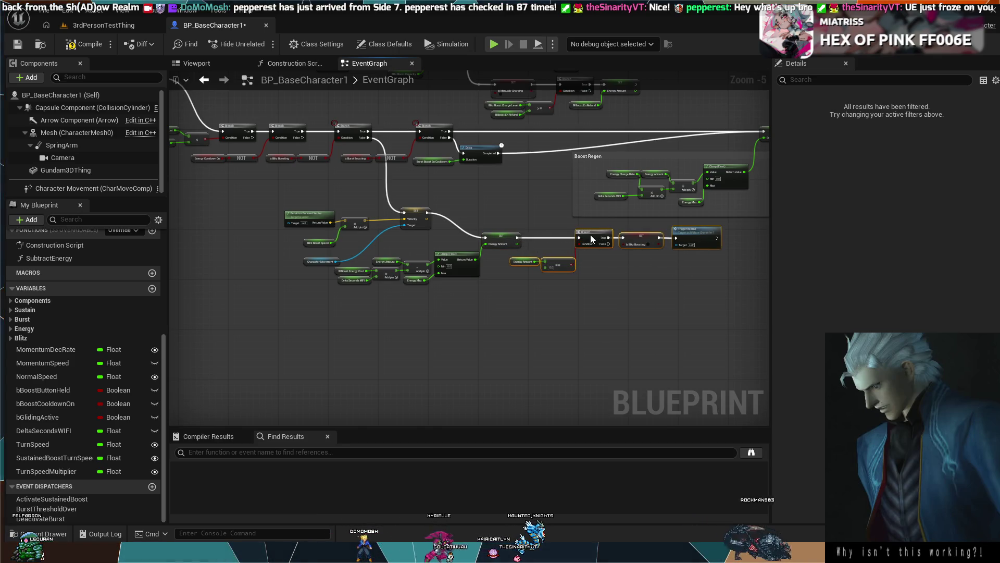
{"action": "left_click", "coordinate": [542, 223]}
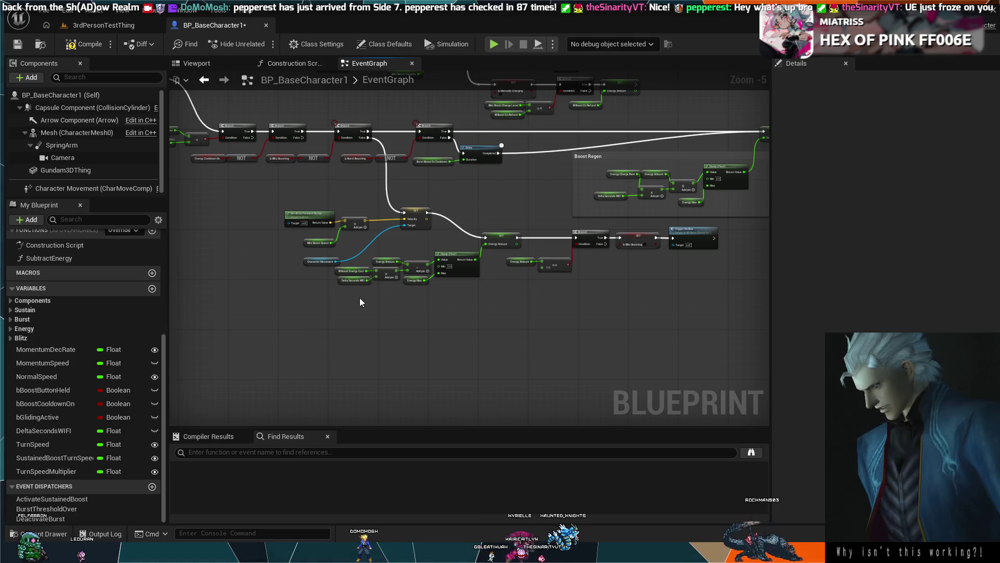
{"action": "left_click_drag", "start_coordinate": [665, 272], "coordinate": [696, 239]}
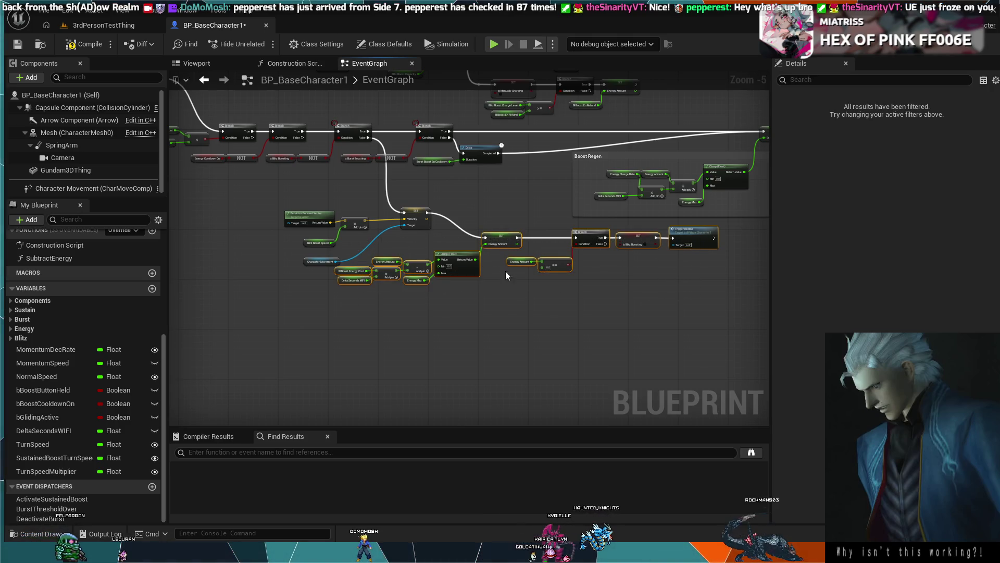
{"action": "scroll", "coordinate": [506, 271], "scroll_direction": "up", "scroll_amount": 4}
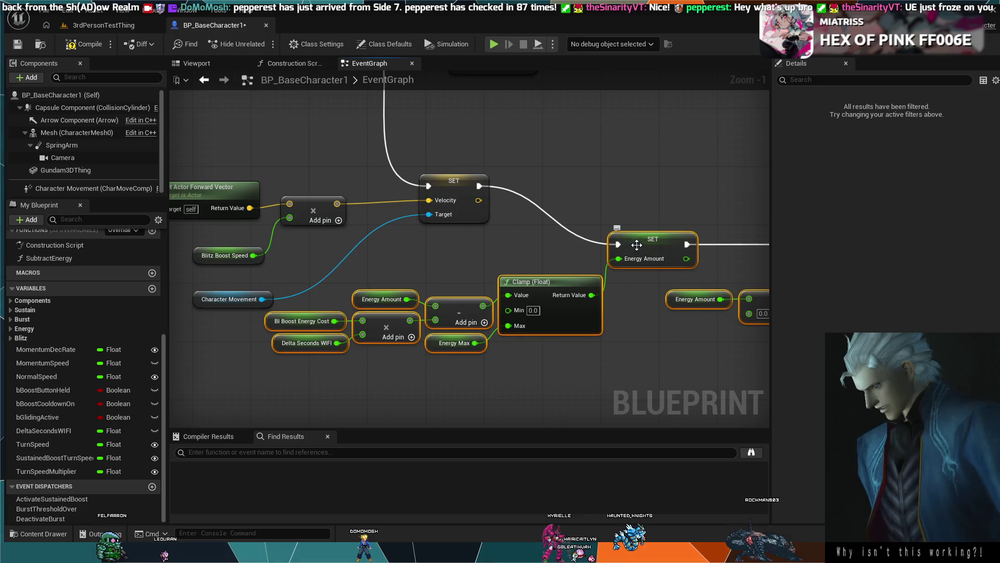
{"action": "left_click_drag", "start_coordinate": [634, 265], "coordinate": [556, 284]}
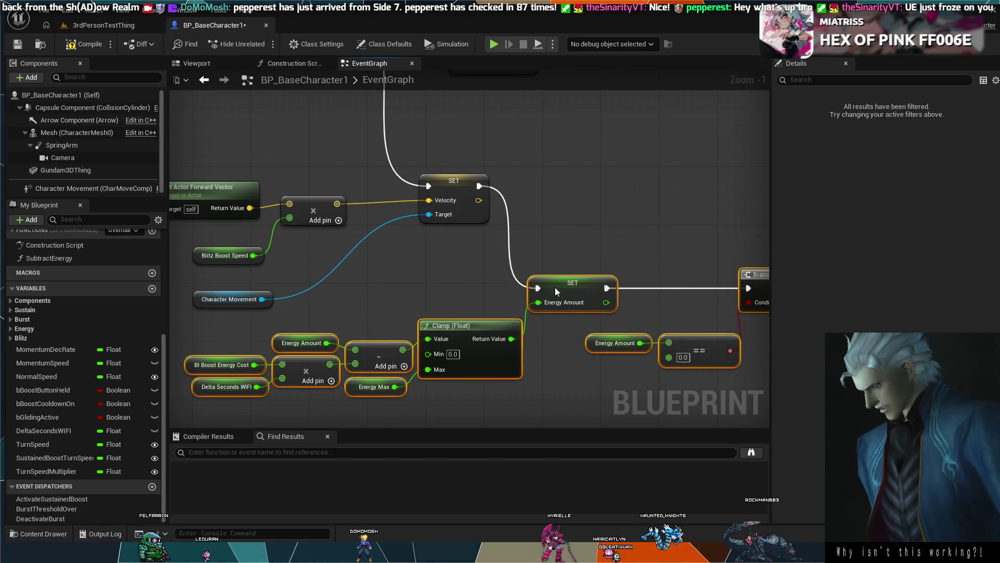
{"action": "scroll", "coordinate": [606, 238], "scroll_direction": "down", "scroll_amount": 4}
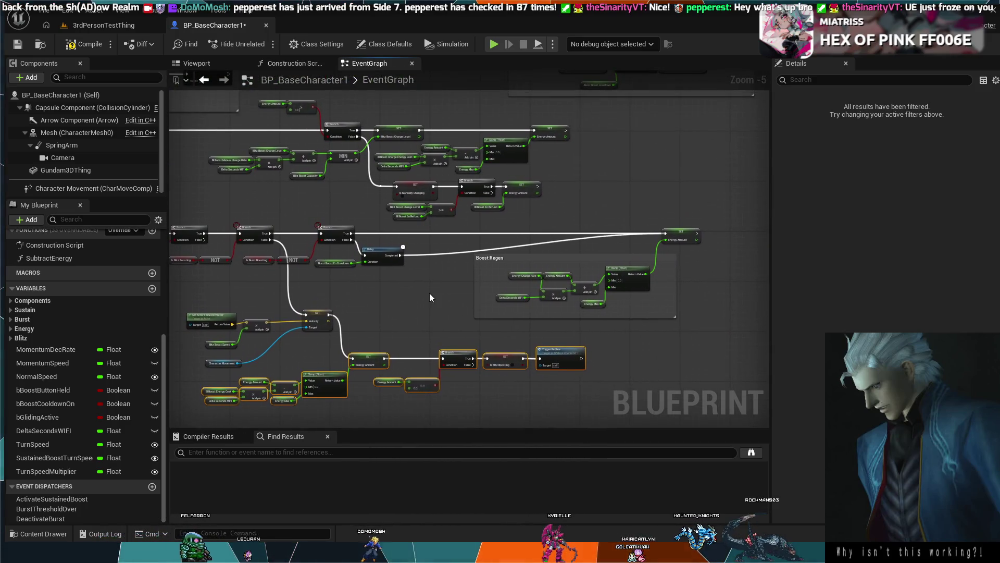
Step: Move the Boost Regen comment group left and down
{"action": "scroll", "coordinate": [430, 298], "scroll_direction": "up", "scroll_amount": 3}
{"action": "mouse_move", "coordinate": [577, 223]}
{"action": "left_mouse_down"}
{"action": "mouse_move", "coordinate": [296, 262]}
{"action": "mouse_move", "coordinate": [383, 271]}
{"action": "left_mouse_up"}
{"action": "scroll", "coordinate": [427, 282], "scroll_direction": "down", "scroll_amount": 2}
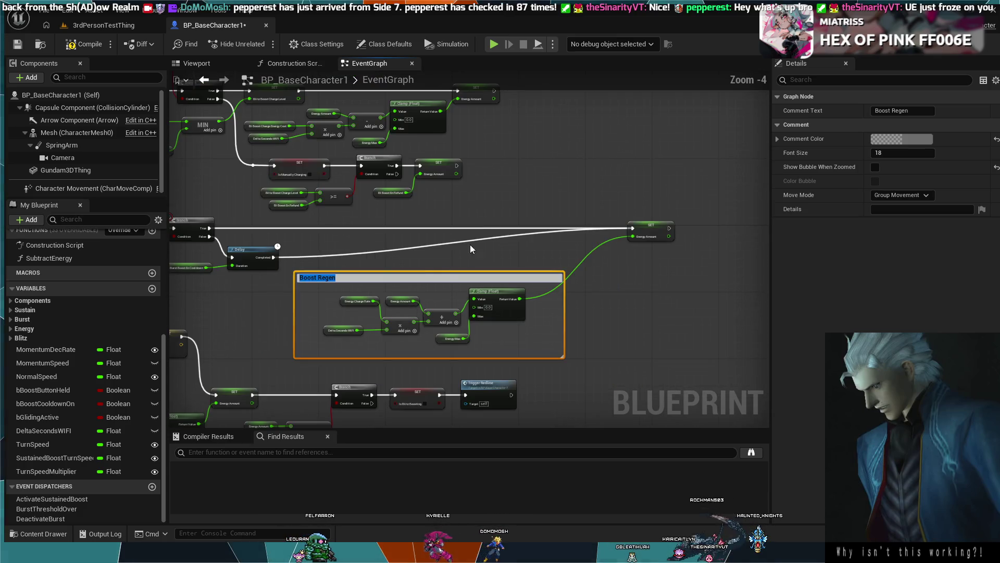
Step: Pull Boost Regen's Energy Amount SET node about 210 px left, beside its comment group
{"action": "left_click", "coordinate": [504, 183]}
{"action": "left_click_drag", "start_coordinate": [511, 191], "coordinate": [537, 183]}
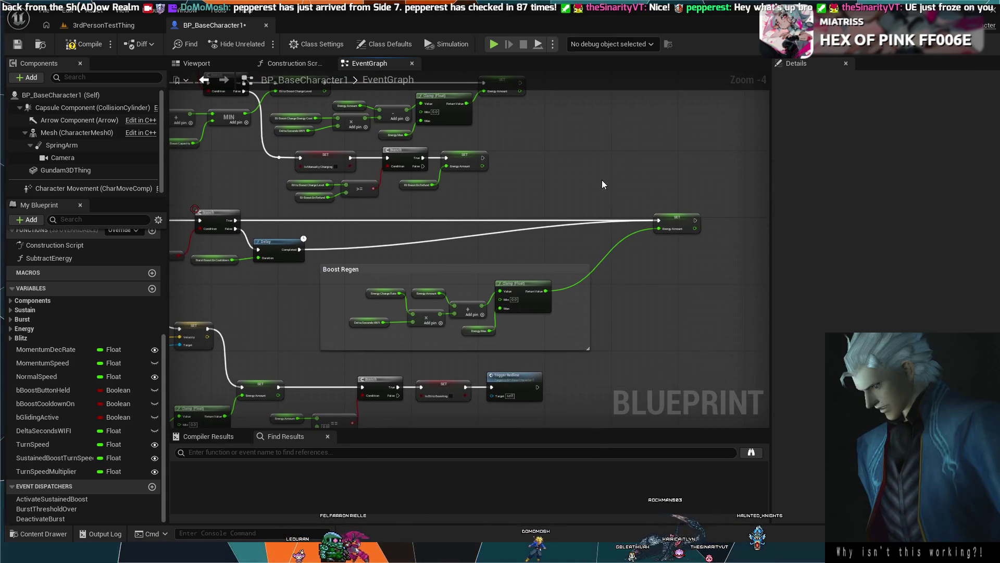
{"action": "mouse_move", "coordinate": [681, 217]}
{"action": "left_mouse_down"}
{"action": "mouse_move", "coordinate": [485, 219]}
{"action": "mouse_move", "coordinate": [595, 216]}
{"action": "left_mouse_up"}
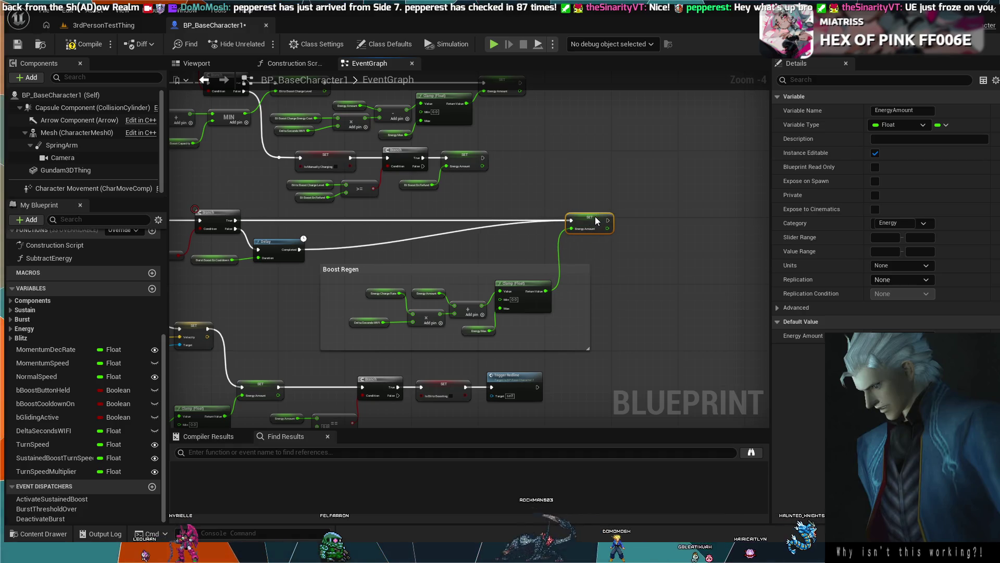
{"action": "scroll", "coordinate": [596, 216], "scroll_direction": "down", "scroll_amount": 3}
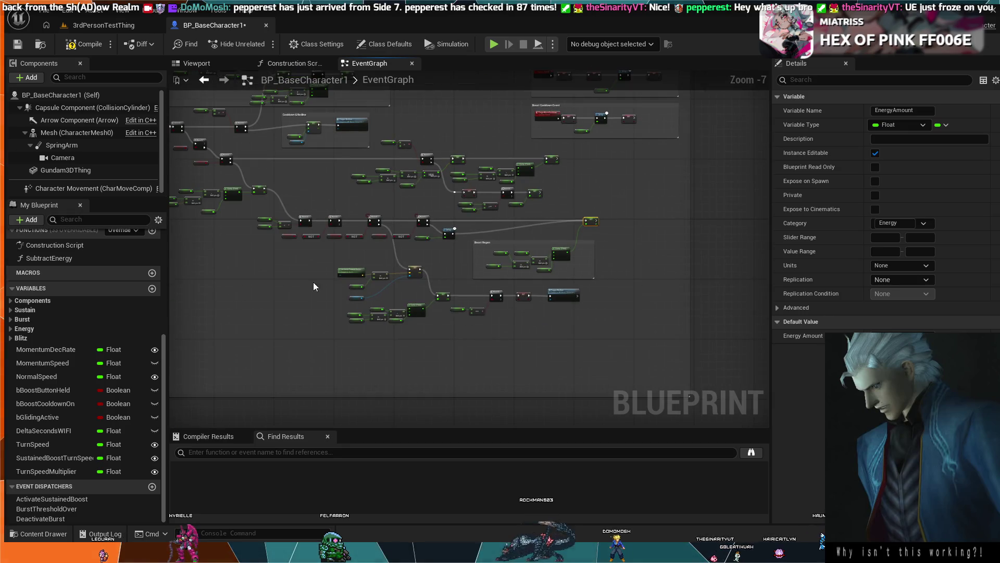
Step: Pan and zoom across the graph to the Energy Amount == and NOT boost branch section
{"action": "left_click_drag", "start_coordinate": [314, 286], "coordinate": [428, 312]}
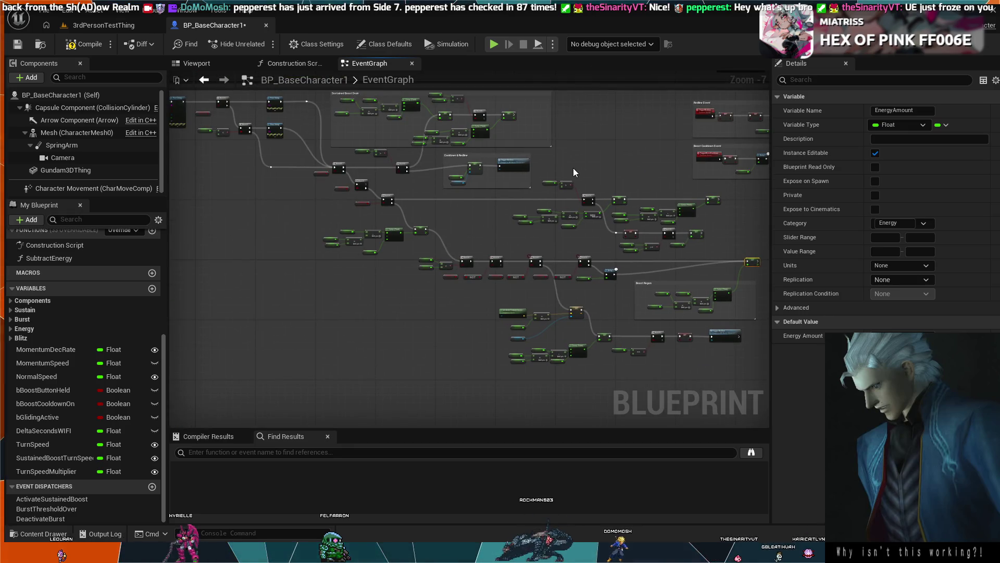
{"action": "scroll", "coordinate": [573, 168], "scroll_direction": "up", "scroll_amount": 3}
{"action": "scroll", "coordinate": [580, 164], "scroll_direction": "down", "scroll_amount": 3}
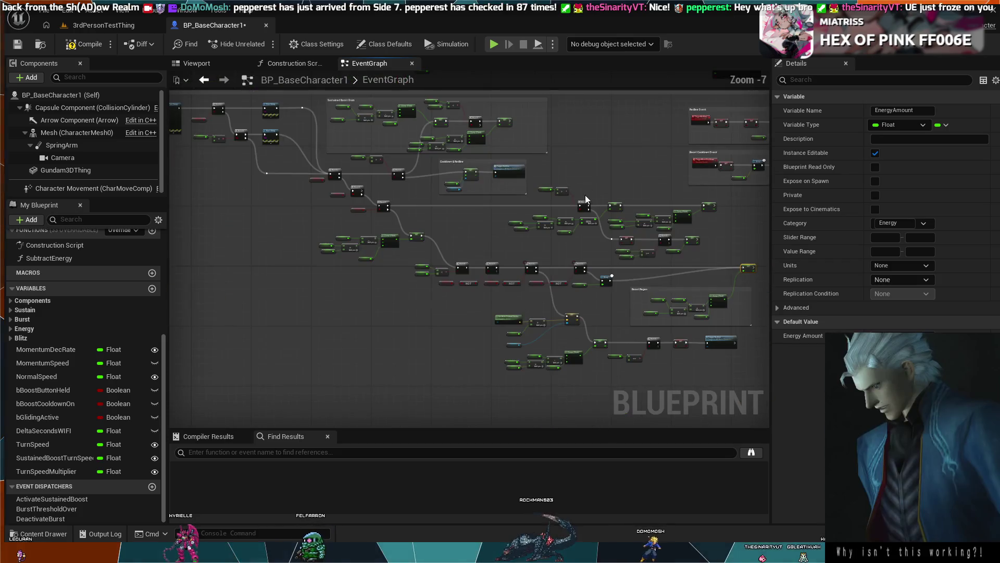
{"action": "left_click_drag", "start_coordinate": [561, 196], "coordinate": [493, 223]}
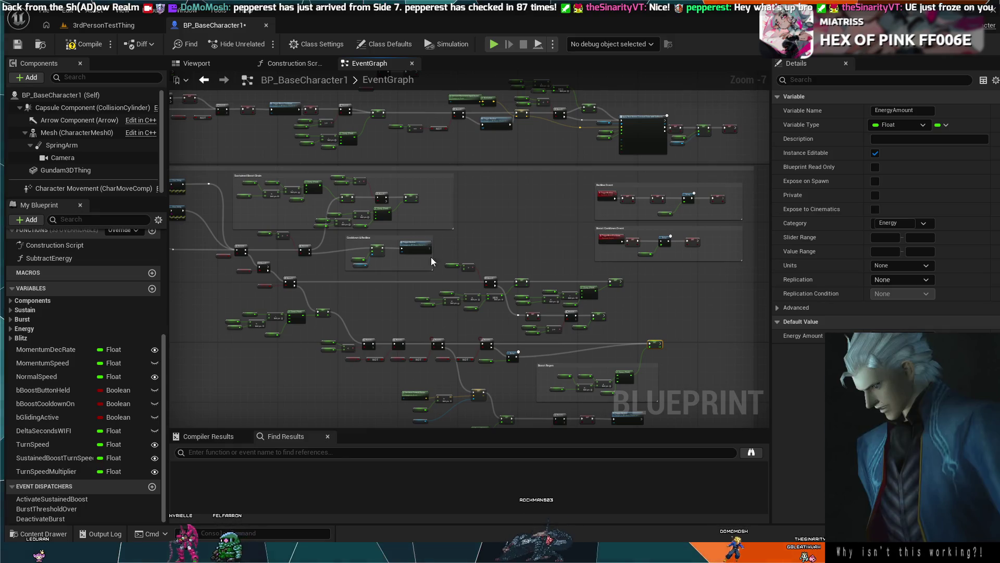
{"action": "left_click_drag", "start_coordinate": [493, 204], "coordinate": [525, 279]}
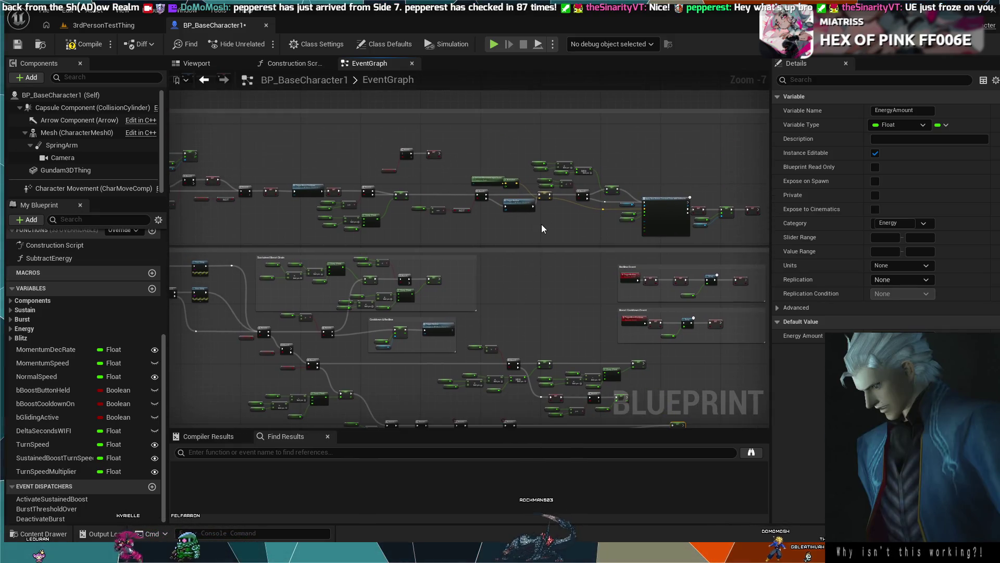
{"action": "scroll", "coordinate": [526, 261], "scroll_direction": "up", "scroll_amount": 3}
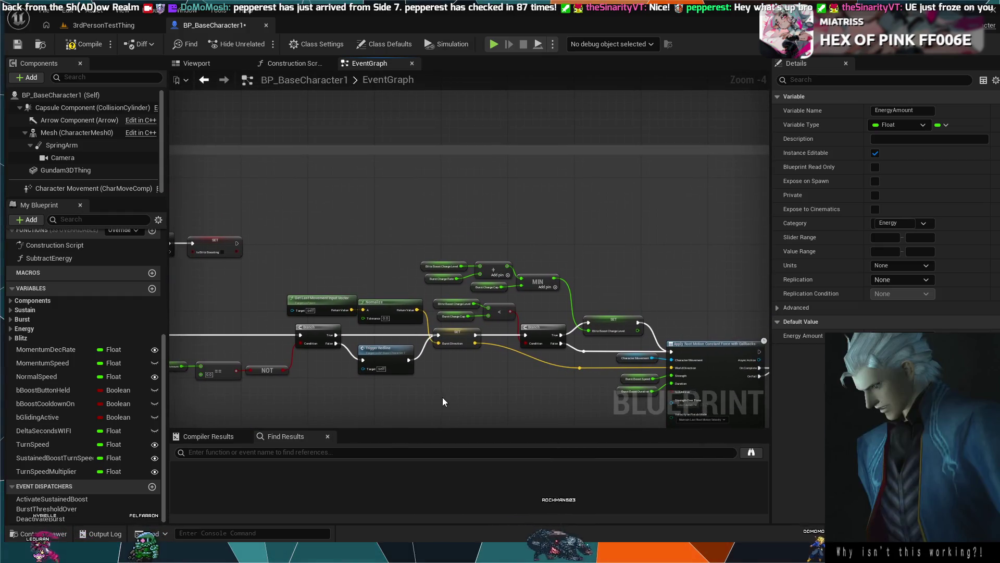
{"action": "mouse_move", "coordinate": [465, 386]}
{"action": "left_mouse_down"}
{"action": "mouse_move", "coordinate": [599, 328]}
{"action": "mouse_move", "coordinate": [759, 296]}
{"action": "left_mouse_up"}
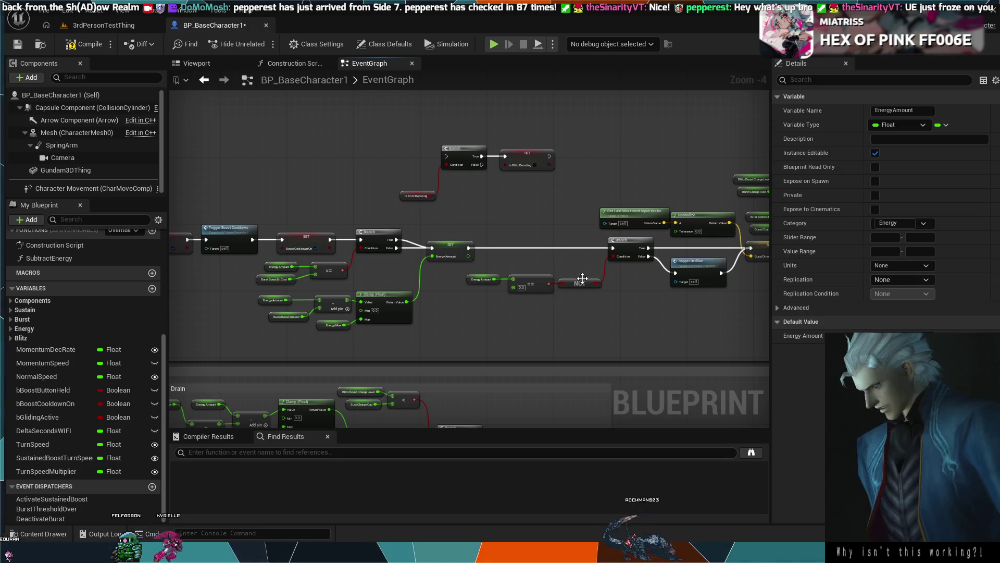
{"action": "mouse_move", "coordinate": [562, 301]}
{"action": "left_mouse_down"}
{"action": "mouse_move", "coordinate": [397, 327]}
{"action": "mouse_move", "coordinate": [421, 315]}
{"action": "left_mouse_up"}
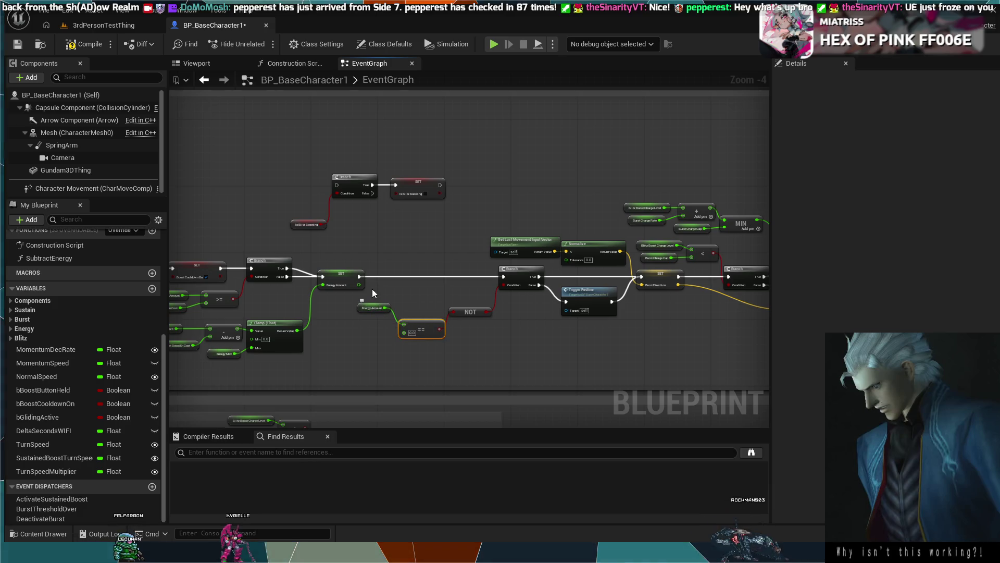
Step: Nudge Apply Root Motion and its SET chain up, then wire Branch False into its exec input
{"action": "left_click", "coordinate": [374, 253]}
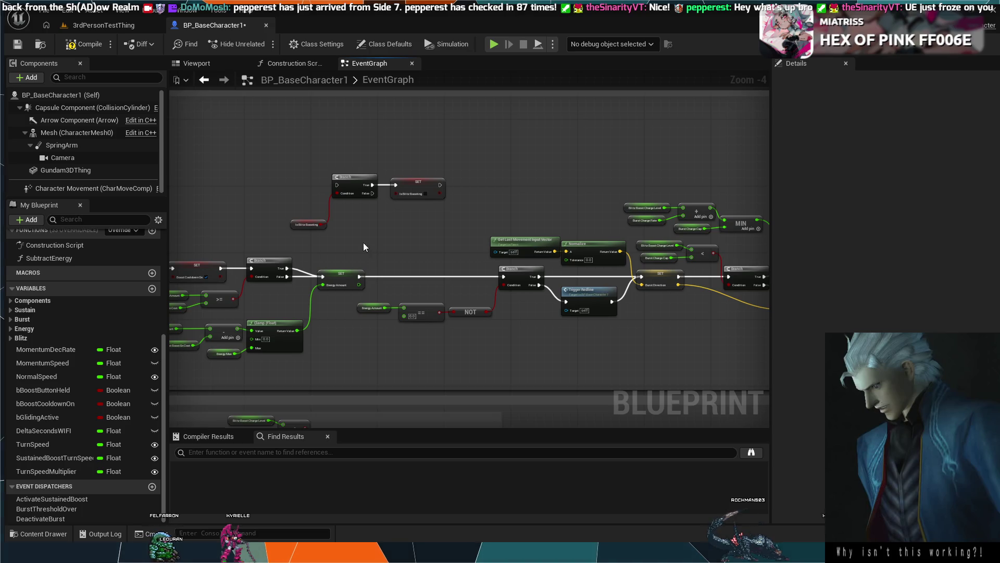
{"action": "scroll", "coordinate": [474, 267], "scroll_direction": "down", "scroll_amount": 1}
{"action": "mouse_move", "coordinate": [520, 289]}
{"action": "left_mouse_down"}
{"action": "mouse_move", "coordinate": [281, 279]}
{"action": "mouse_move", "coordinate": [282, 224]}
{"action": "left_mouse_up"}
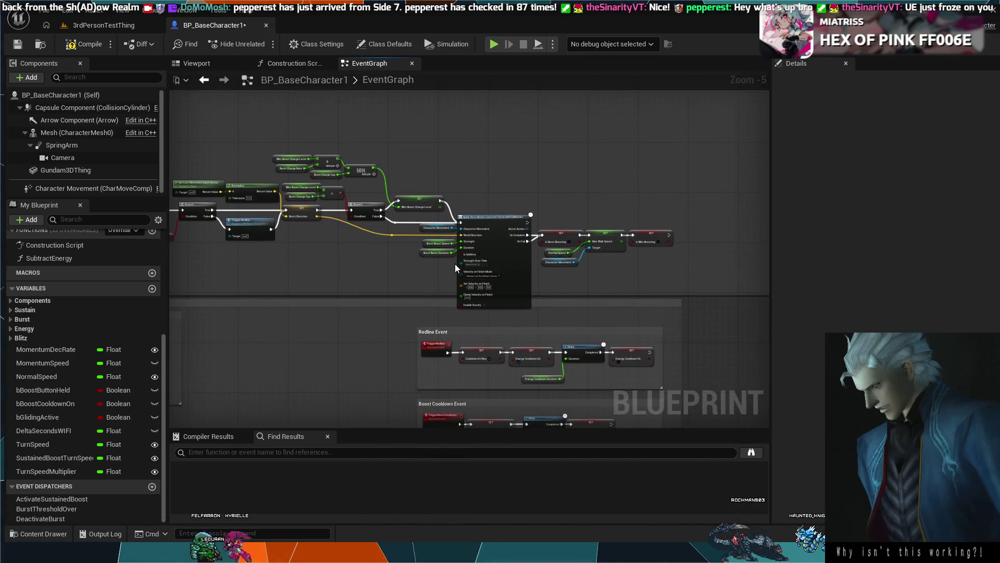
{"action": "scroll", "coordinate": [623, 317], "scroll_direction": "down", "scroll_amount": 1}
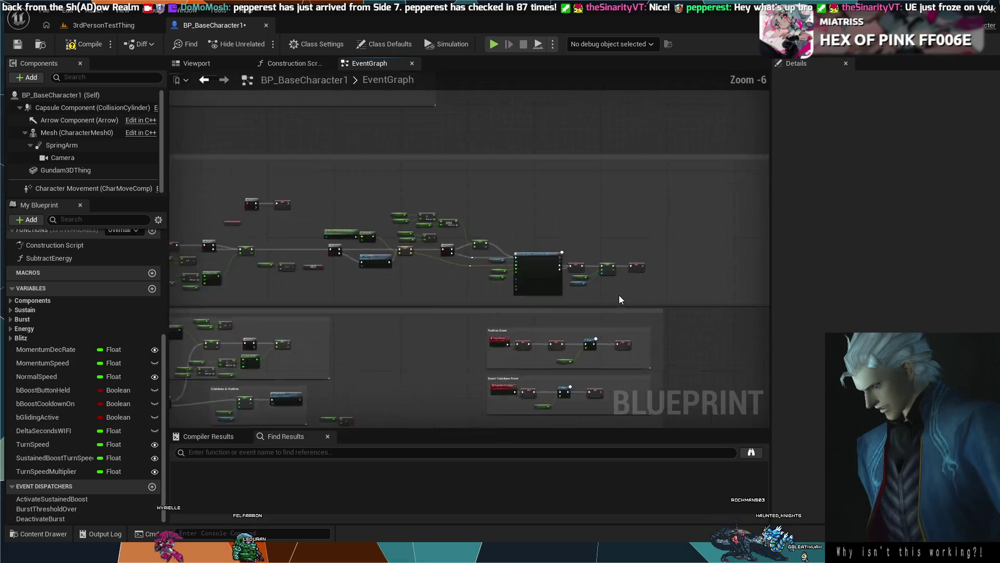
{"action": "scroll", "coordinate": [619, 297], "scroll_direction": "up", "scroll_amount": 2}
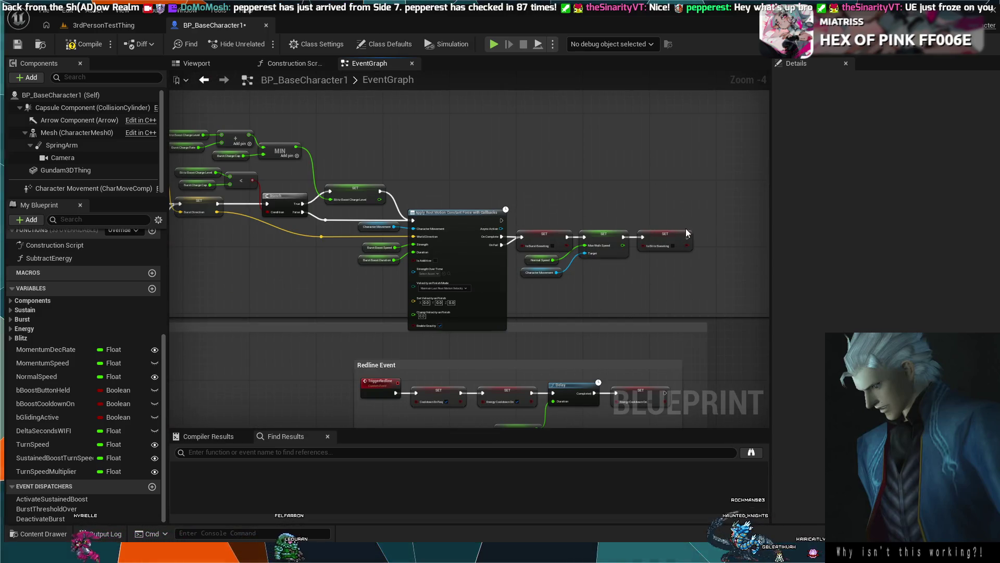
{"action": "mouse_move", "coordinate": [703, 197]}
{"action": "left_mouse_down"}
{"action": "mouse_move", "coordinate": [395, 329]}
{"action": "mouse_move", "coordinate": [395, 302]}
{"action": "mouse_move", "coordinate": [383, 302]}
{"action": "left_mouse_up"}
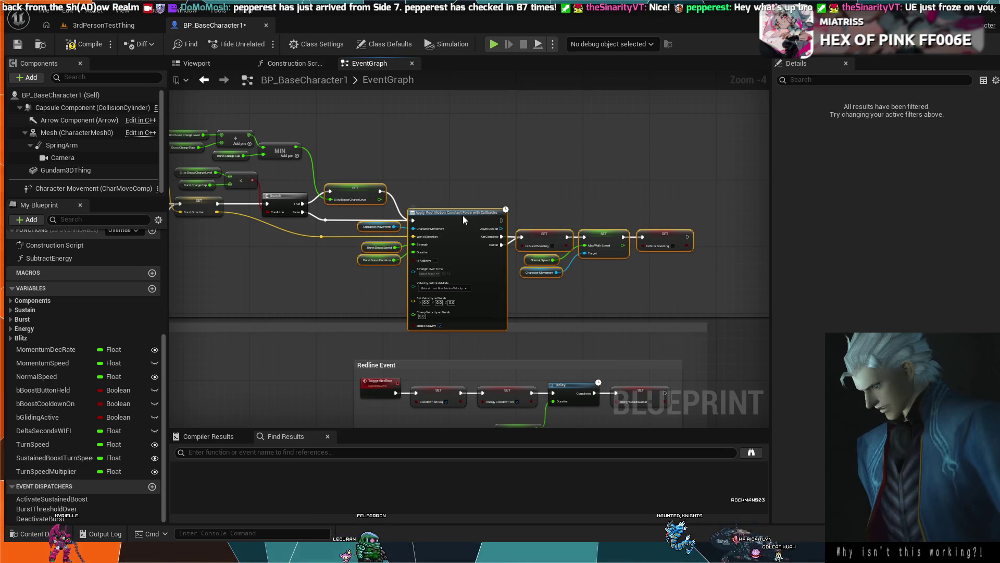
{"action": "left_click_drag", "start_coordinate": [463, 215], "coordinate": [462, 202]}
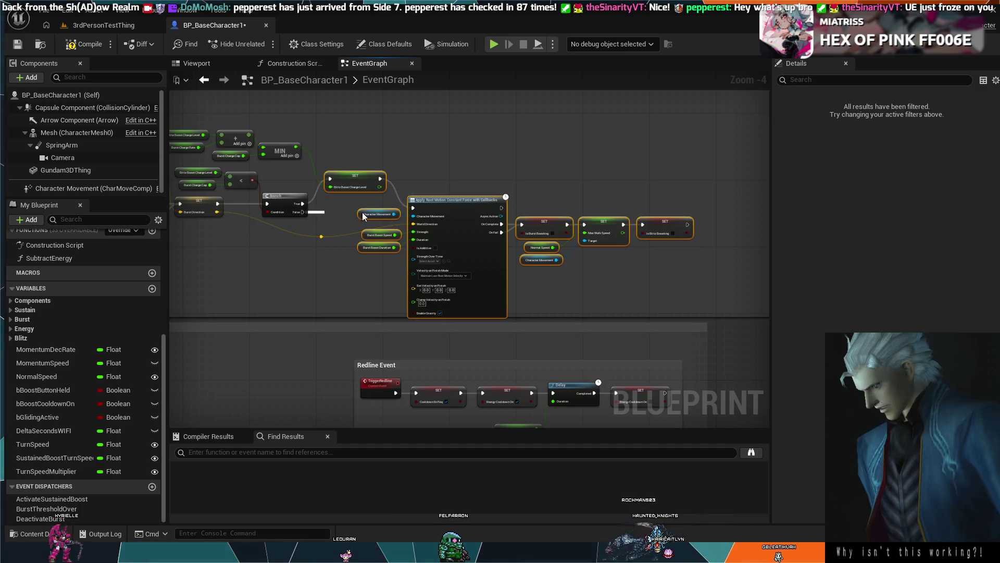
{"action": "mouse_move", "coordinate": [304, 212]}
{"action": "left_mouse_down"}
{"action": "mouse_move", "coordinate": [415, 209]}
{"action": "mouse_move", "coordinate": [432, 193]}
{"action": "mouse_move", "coordinate": [425, 181]}
{"action": "left_mouse_up"}
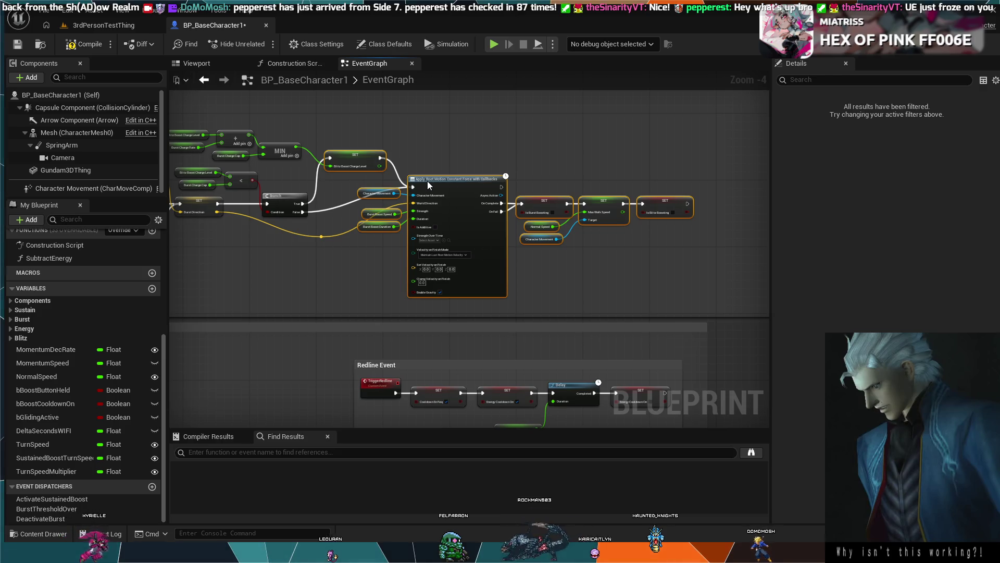
Step: Add a reroute on the Branch False exec wire and lift it to straighten the wire
{"action": "left_click", "coordinate": [326, 206]}
{"action": "double_click", "coordinate": [329, 209]}
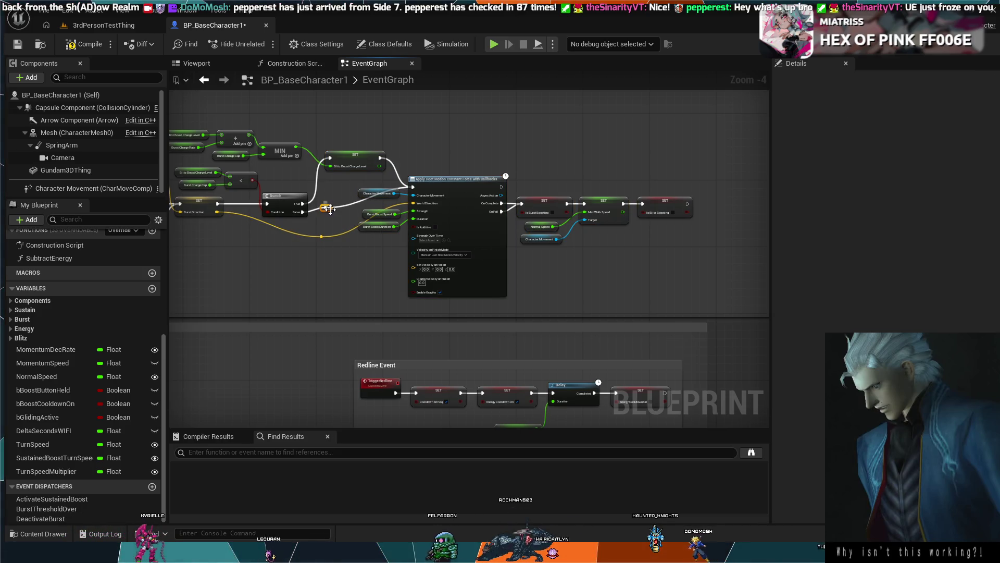
{"action": "left_click_drag", "start_coordinate": [334, 210], "coordinate": [335, 187]}
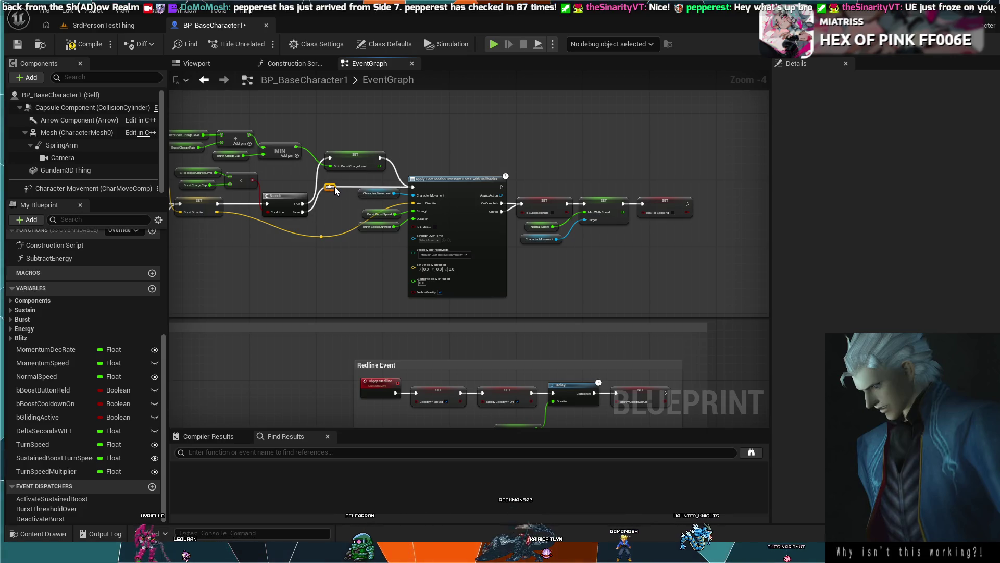
{"action": "scroll", "coordinate": [597, 260], "scroll_direction": "down", "scroll_amount": 1}
Step: Add two reroutes on the yellow Burst Direction wire and position them to even its path
{"action": "double_click", "coordinate": [391, 243]}
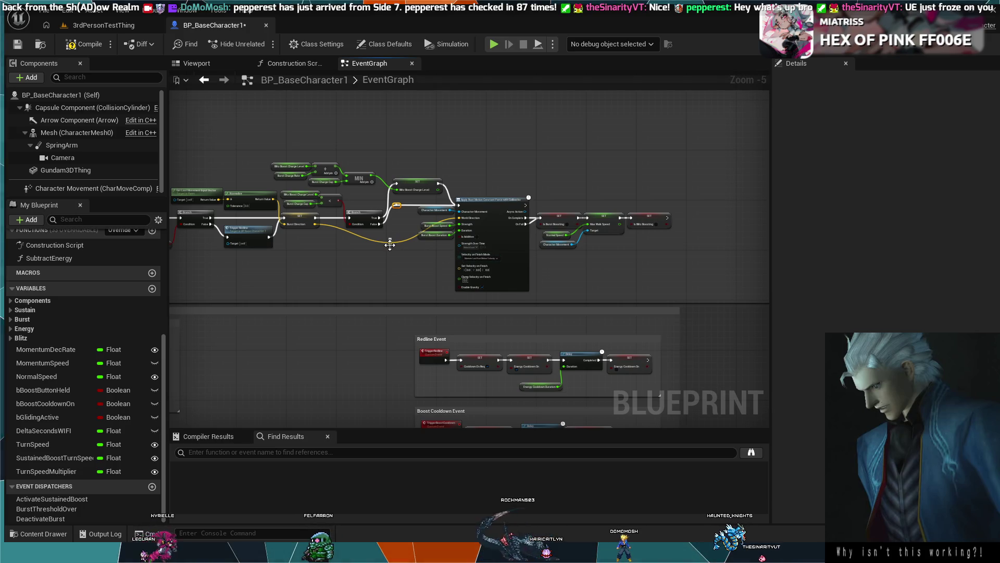
{"action": "scroll", "coordinate": [392, 244], "scroll_direction": "up", "scroll_amount": 4}
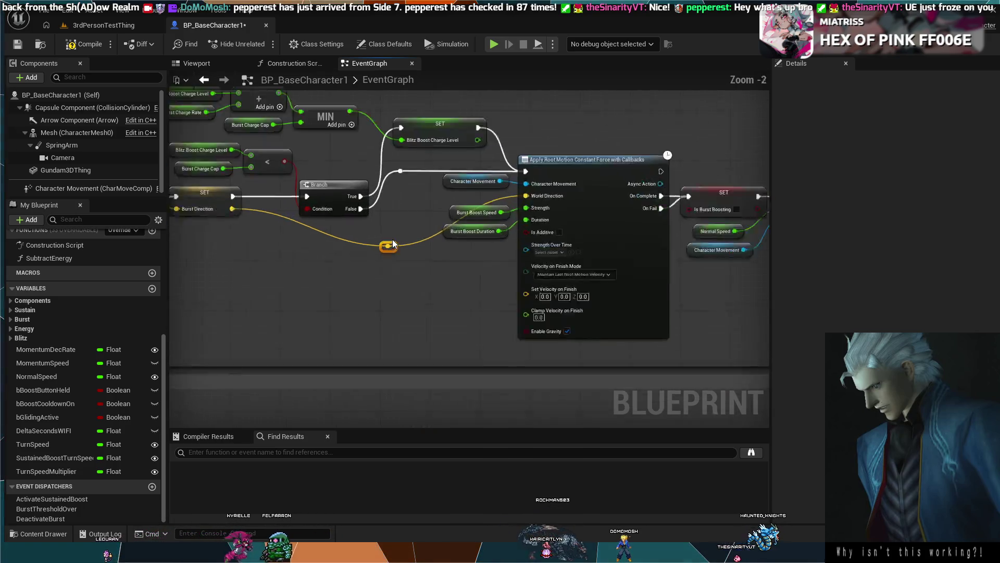
{"action": "mouse_move", "coordinate": [391, 253]}
{"action": "left_mouse_down"}
{"action": "mouse_move", "coordinate": [409, 199]}
{"action": "mouse_move", "coordinate": [402, 223]}
{"action": "mouse_move", "coordinate": [369, 236]}
{"action": "mouse_move", "coordinate": [374, 243]}
{"action": "mouse_move", "coordinate": [369, 234]}
{"action": "mouse_move", "coordinate": [294, 237]}
{"action": "left_mouse_up"}
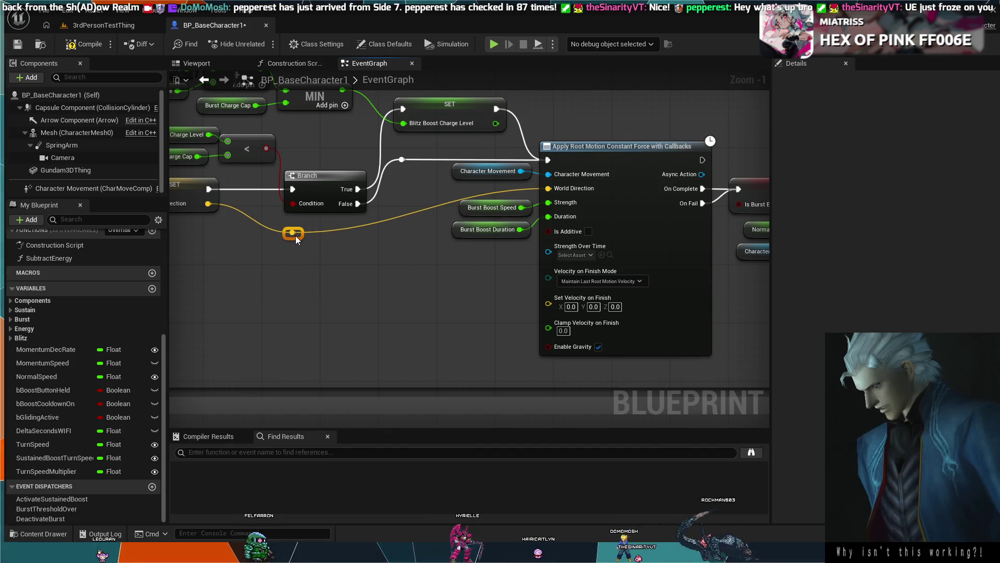
{"action": "left_click", "coordinate": [392, 220]}
{"action": "double_click", "coordinate": [390, 219]}
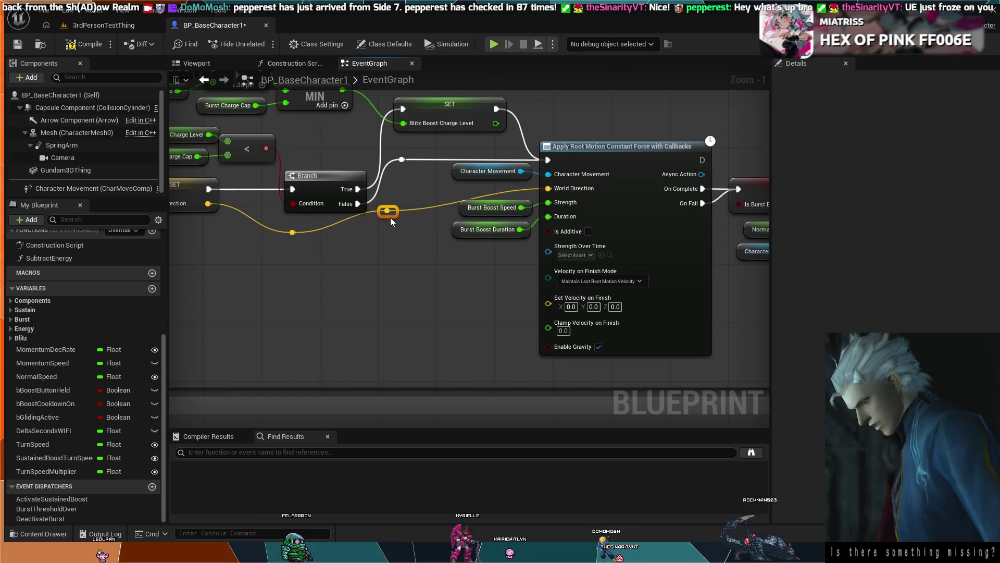
{"action": "left_click_drag", "start_coordinate": [389, 217], "coordinate": [394, 232]}
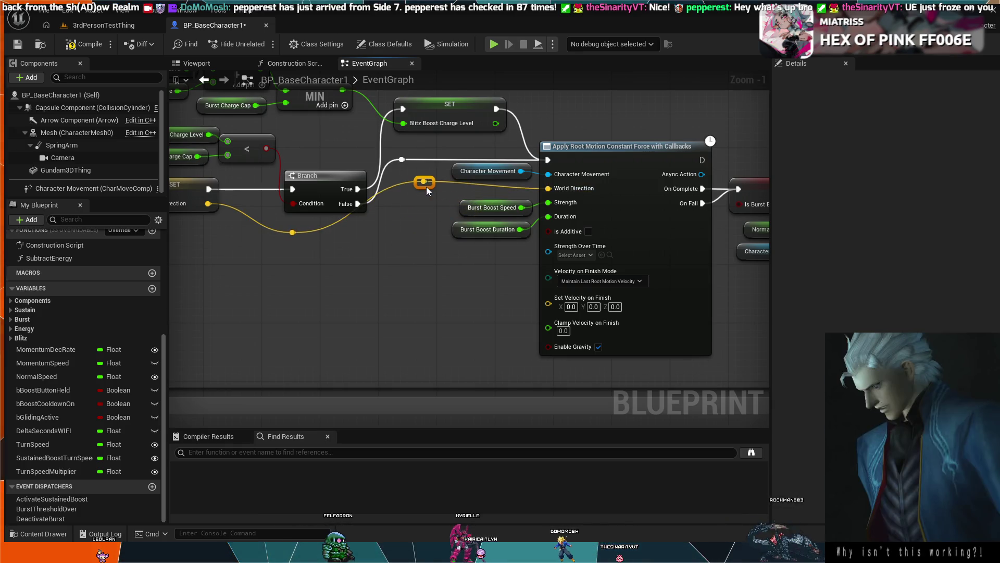
{"action": "left_click_drag", "start_coordinate": [423, 194], "coordinate": [437, 195]}
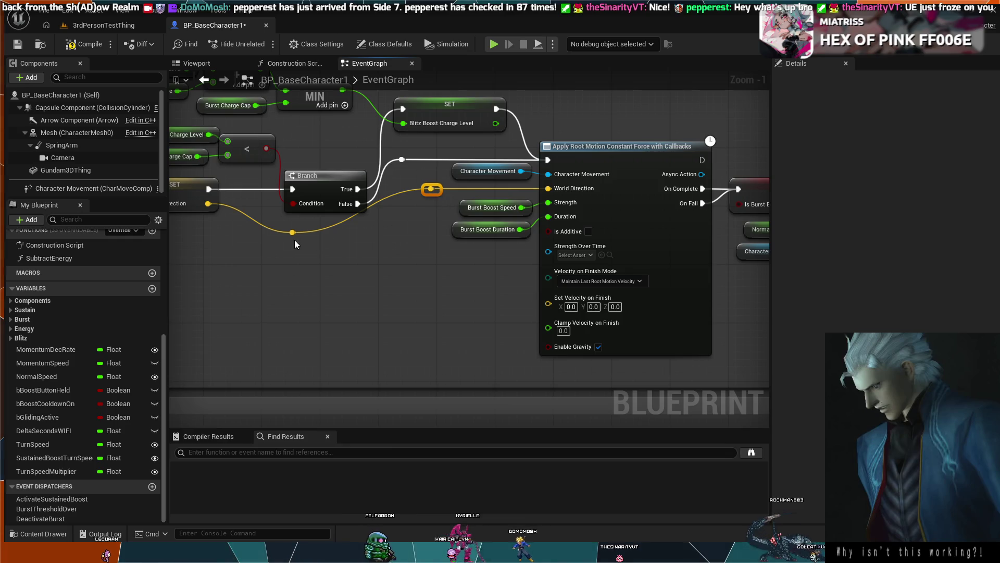
{"action": "mouse_move", "coordinate": [296, 237]}
{"action": "left_mouse_down"}
{"action": "mouse_move", "coordinate": [361, 233]}
{"action": "mouse_move", "coordinate": [327, 236]}
{"action": "mouse_move", "coordinate": [419, 318]}
{"action": "left_mouse_up"}
{"action": "scroll", "coordinate": [353, 259], "scroll_direction": "down", "scroll_amount": 2}
{"action": "scroll", "coordinate": [423, 317], "scroll_direction": "down", "scroll_amount": 2}
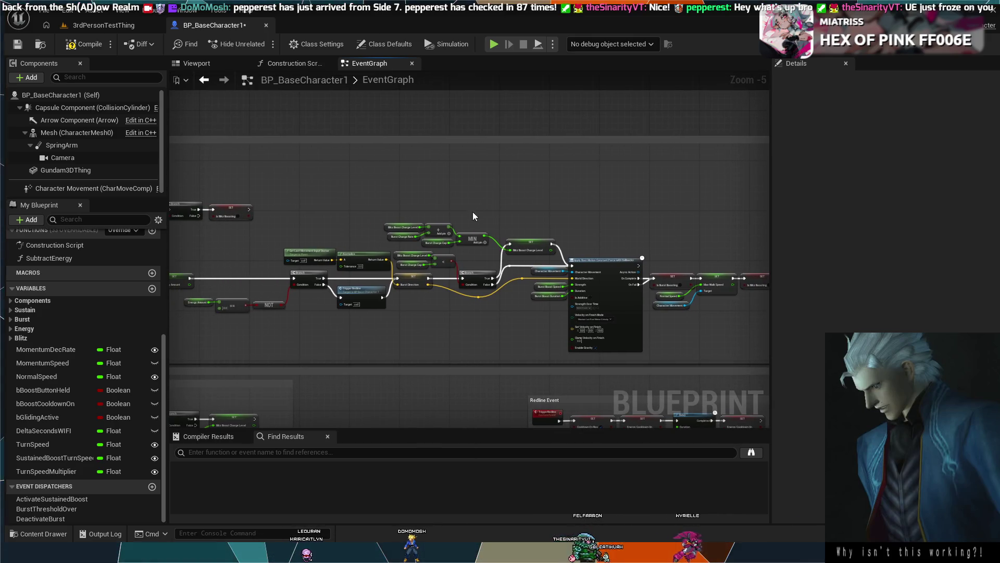
Step: Shift the Blitz Boost Charge Level, Burst Charge Rate, Add, Burst Charge Cap and MIN nodes up-right
{"action": "left_click_drag", "start_coordinate": [473, 212], "coordinate": [408, 240]}
{"action": "left_click_drag", "start_coordinate": [477, 214], "coordinate": [421, 170]}
{"action": "scroll", "coordinate": [422, 171], "scroll_direction": "up", "scroll_amount": 2}
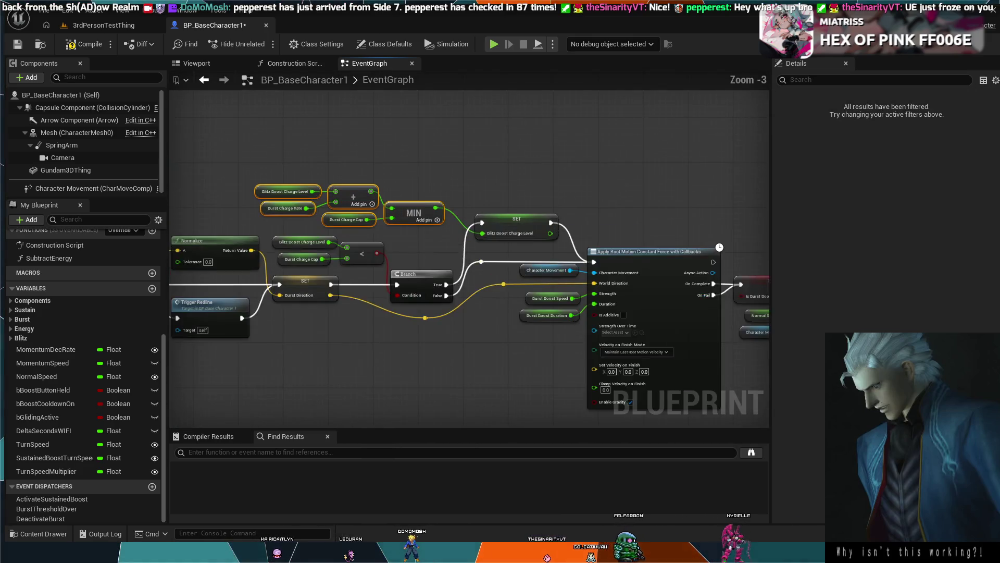
{"action": "left_click_drag", "start_coordinate": [472, 233], "coordinate": [493, 218]}
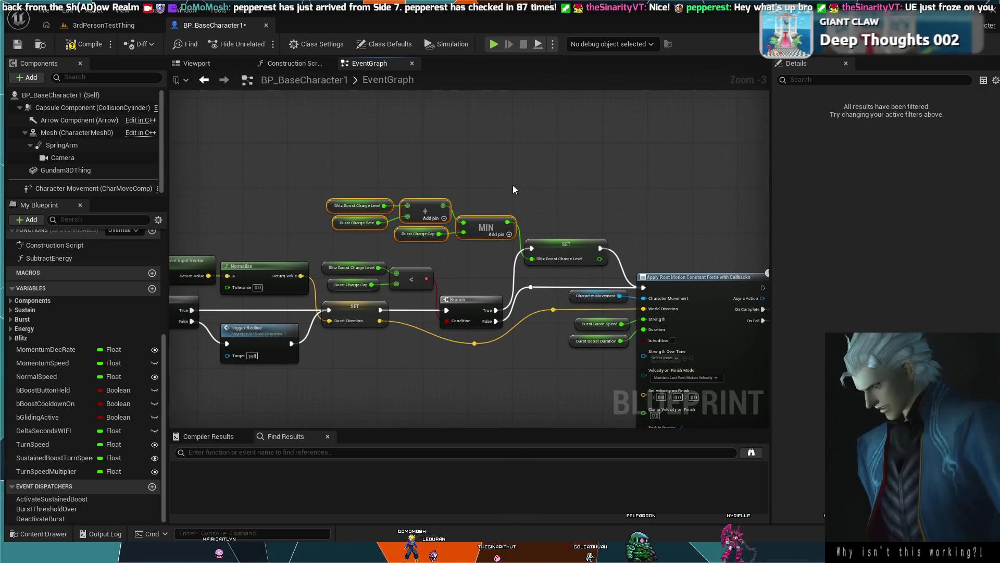
{"action": "left_click_drag", "start_coordinate": [541, 174], "coordinate": [508, 154]}
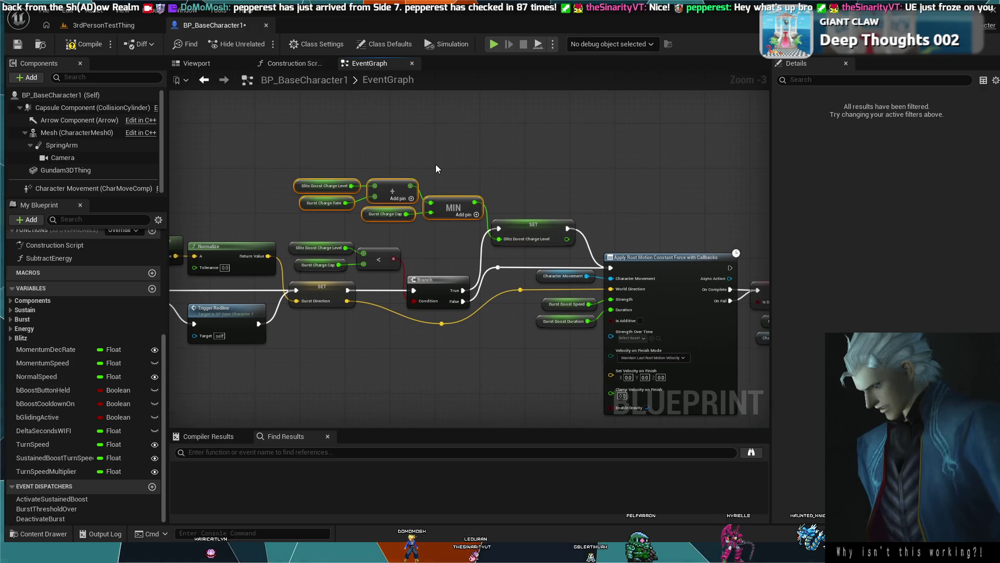
{"action": "scroll", "coordinate": [583, 190], "scroll_direction": "down", "scroll_amount": 1}
{"action": "left_click_drag", "start_coordinate": [583, 193], "coordinate": [483, 152]}
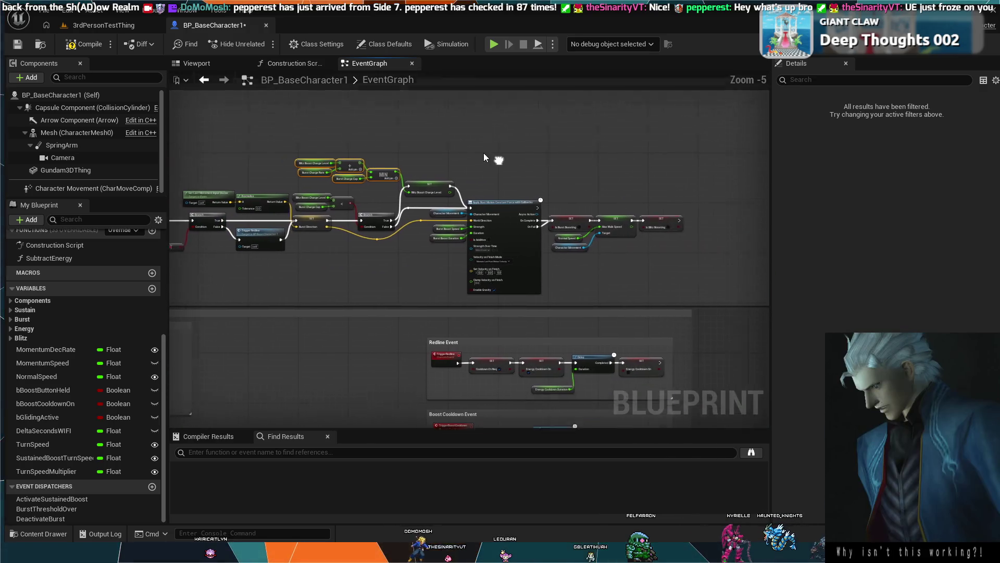
{"action": "scroll", "coordinate": [680, 185], "scroll_direction": "up", "scroll_amount": 2}
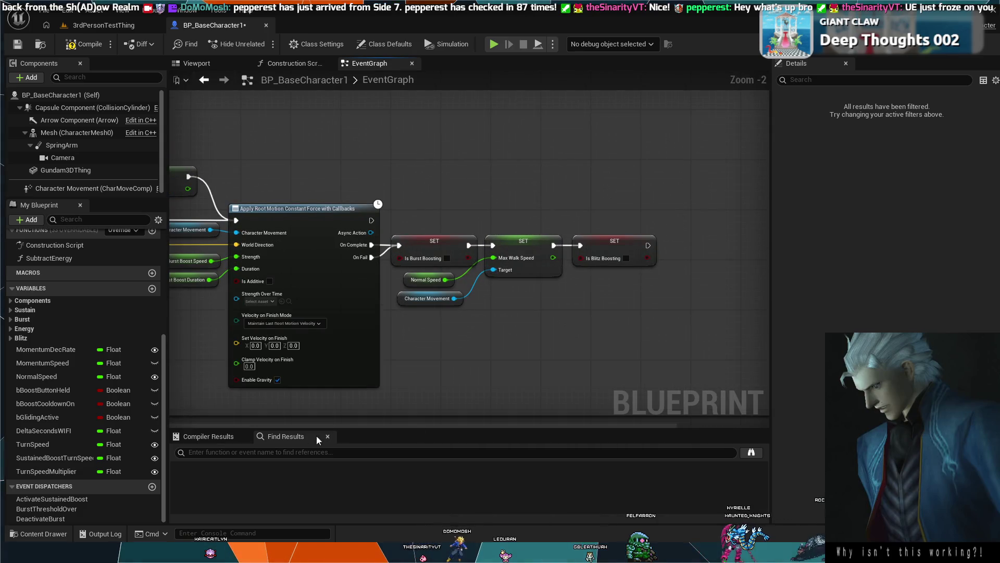
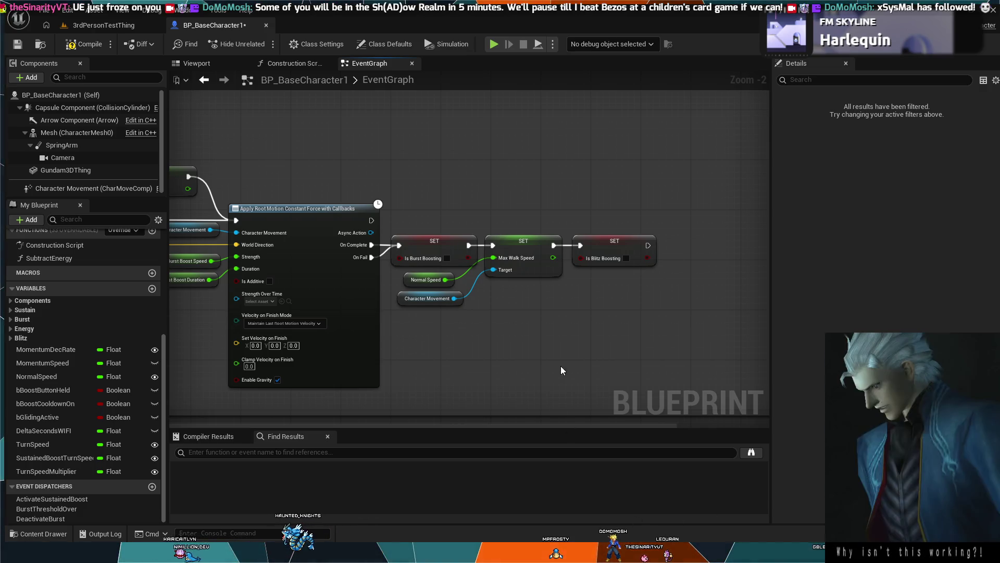
Step: Compile BP_BaseCharacter1 and review the Fuel/Energy System Event Tick graph
{"action": "scroll", "coordinate": [477, 281], "scroll_direction": "down", "scroll_amount": 8}
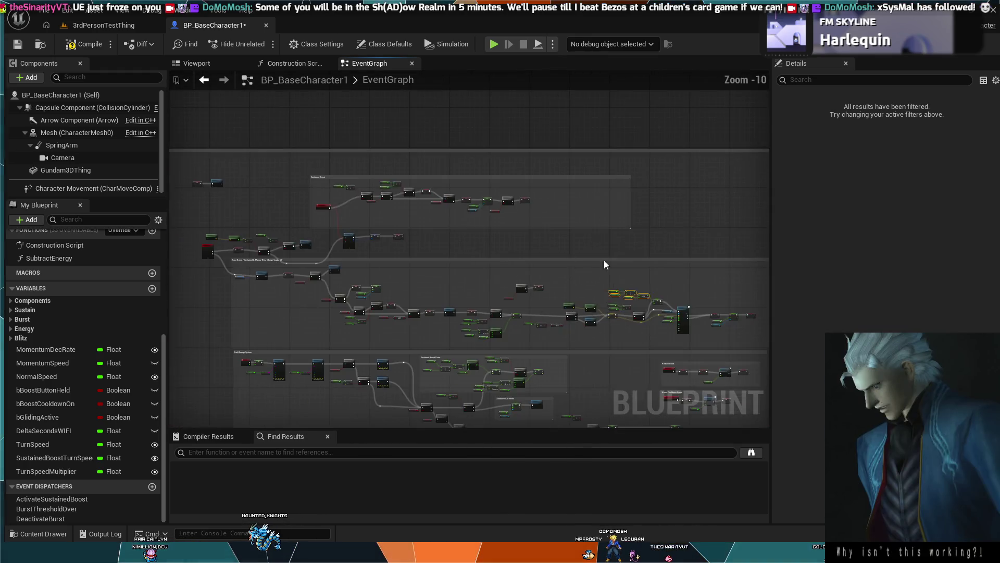
{"action": "scroll", "coordinate": [584, 261], "scroll_direction": "up", "scroll_amount": 3}
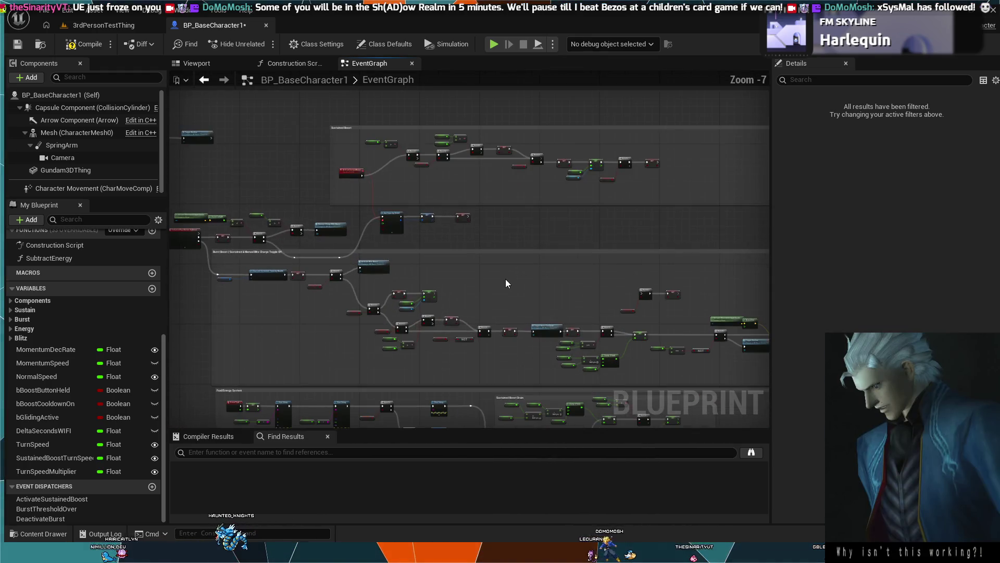
{"action": "left_click_drag", "start_coordinate": [322, 162], "coordinate": [334, 169]}
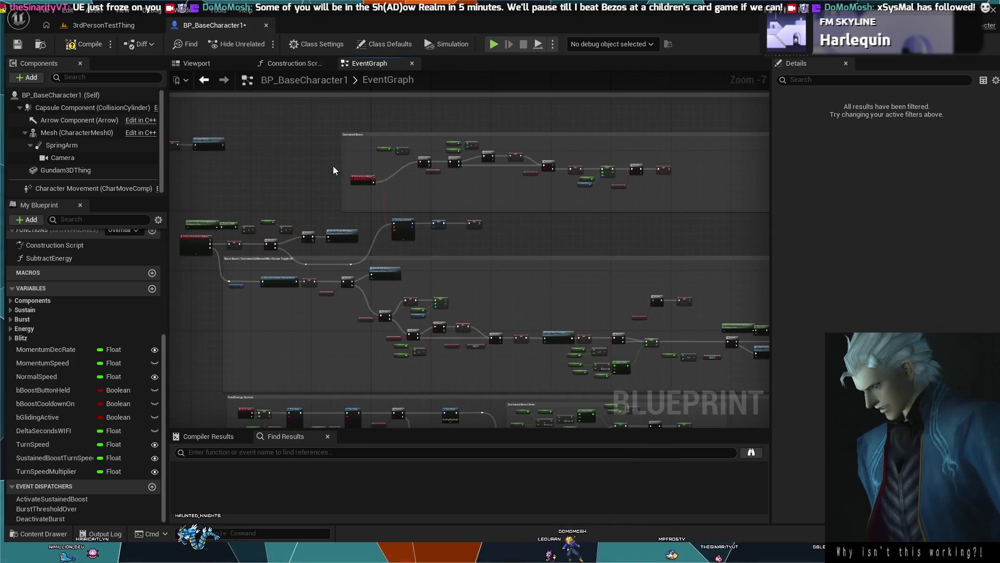
{"action": "left_click", "coordinate": [83, 44]}
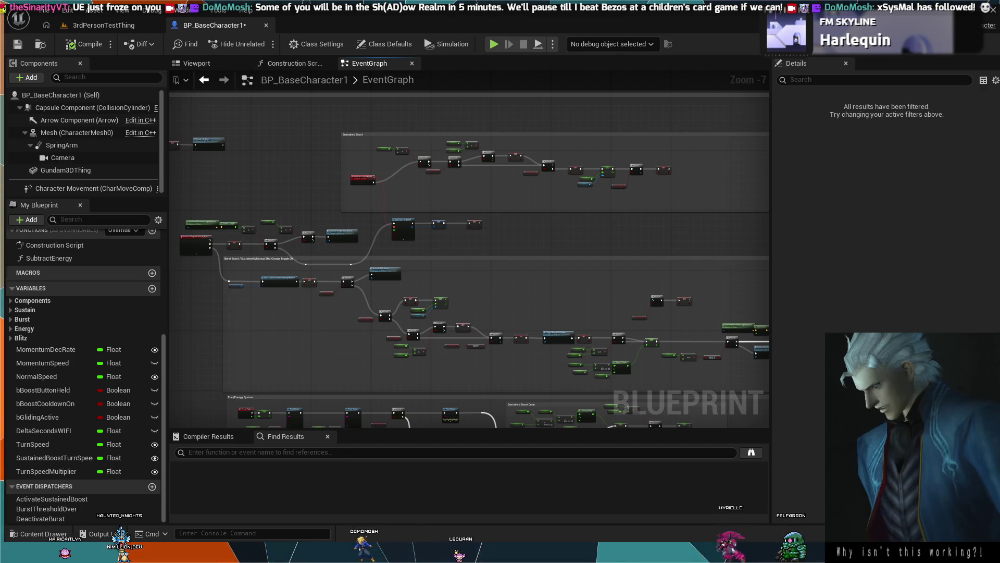
{"action": "scroll", "coordinate": [278, 298], "scroll_direction": "up", "scroll_amount": 4}
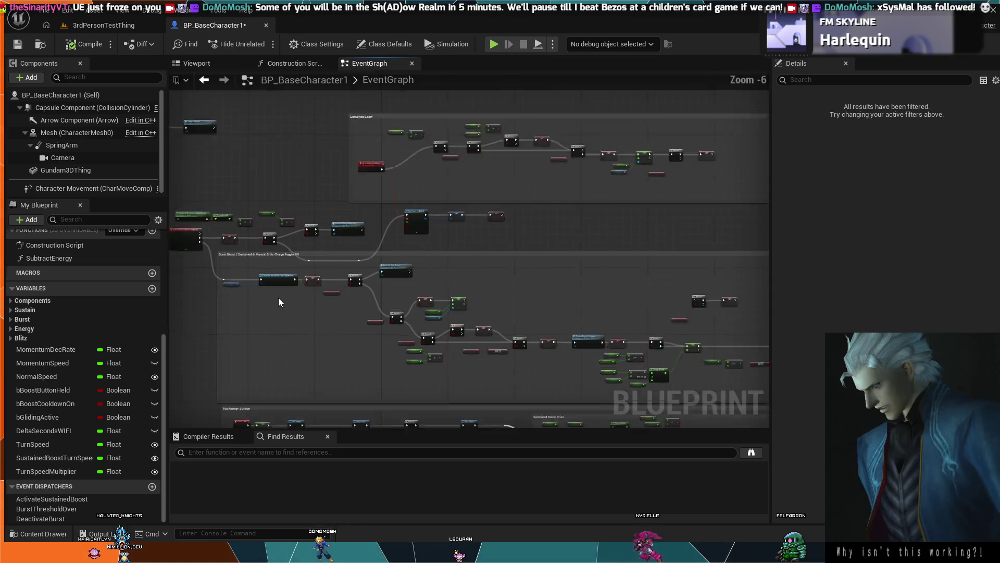
{"action": "scroll", "coordinate": [545, 332], "scroll_direction": "down", "scroll_amount": 3}
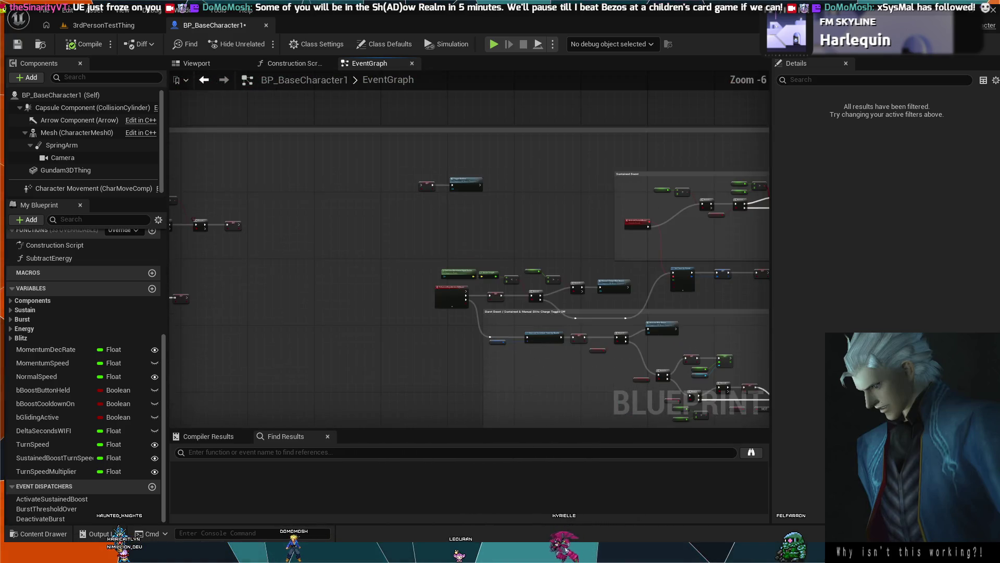
{"action": "scroll", "coordinate": [436, 266], "scroll_direction": "up", "scroll_amount": 3}
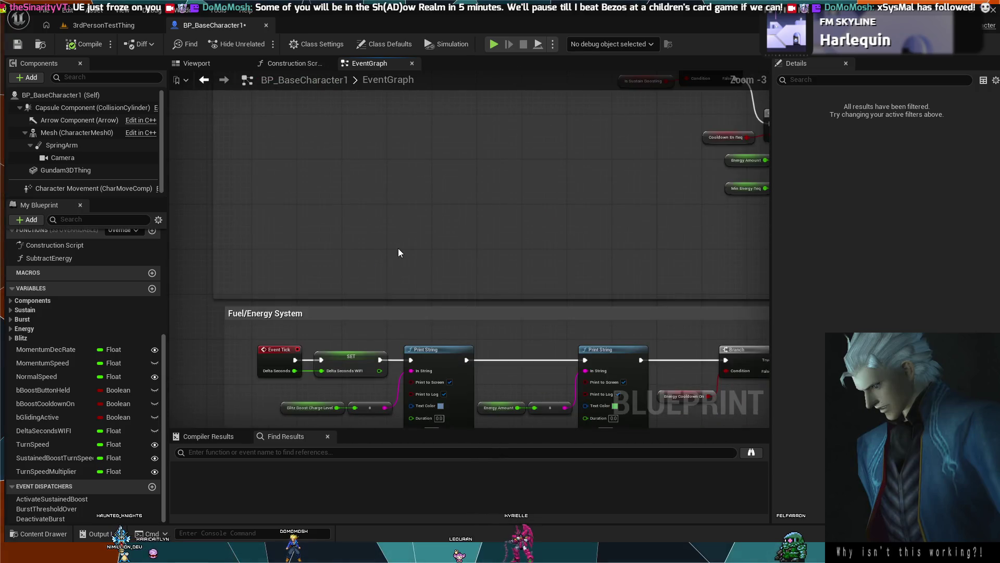
{"action": "left_click_drag", "start_coordinate": [399, 214], "coordinate": [404, 211]}
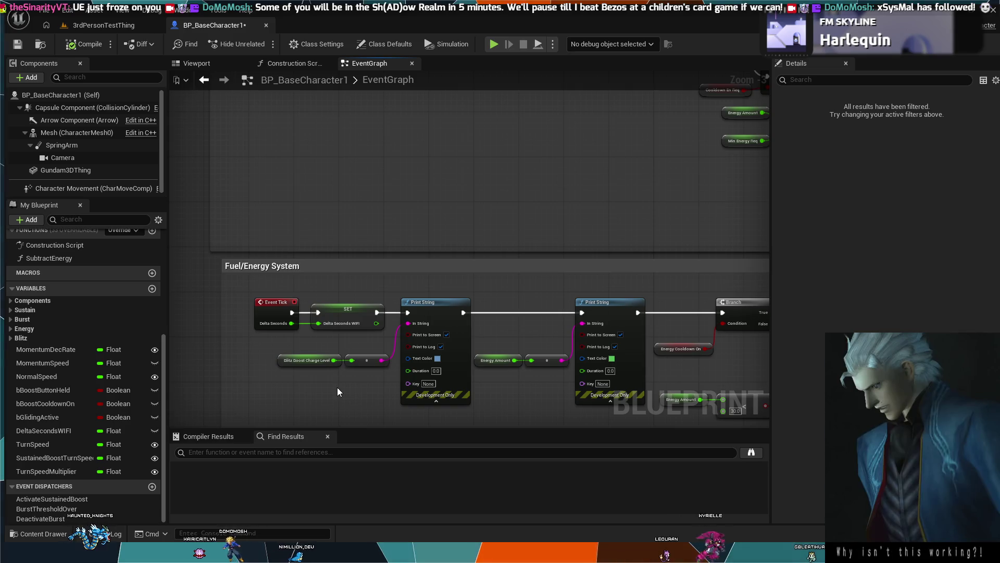
{"action": "left_click_drag", "start_coordinate": [336, 386], "coordinate": [325, 291]}
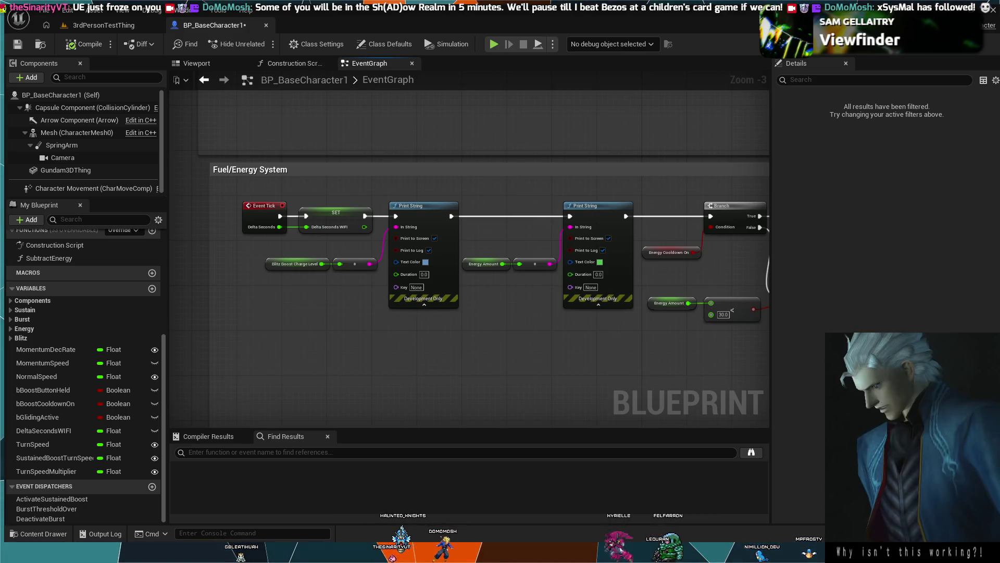
Step: Extend the Event Tick chain from the SET node with RInterp To, then switch to 3rdPersonTestThing
{"action": "left_click_drag", "start_coordinate": [441, 183], "coordinate": [384, 233]}
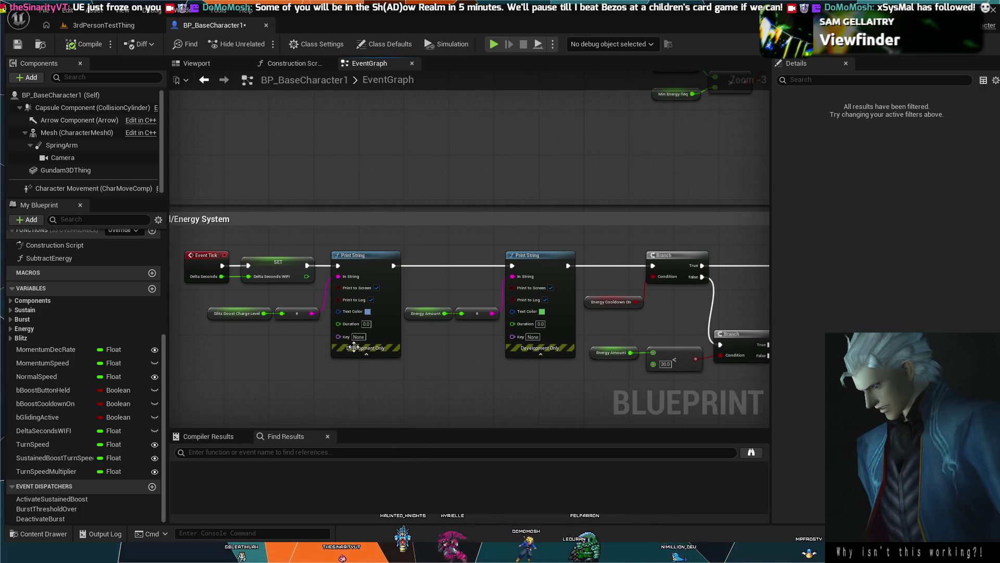
{"action": "scroll", "coordinate": [346, 201], "scroll_direction": "down", "scroll_amount": 4}
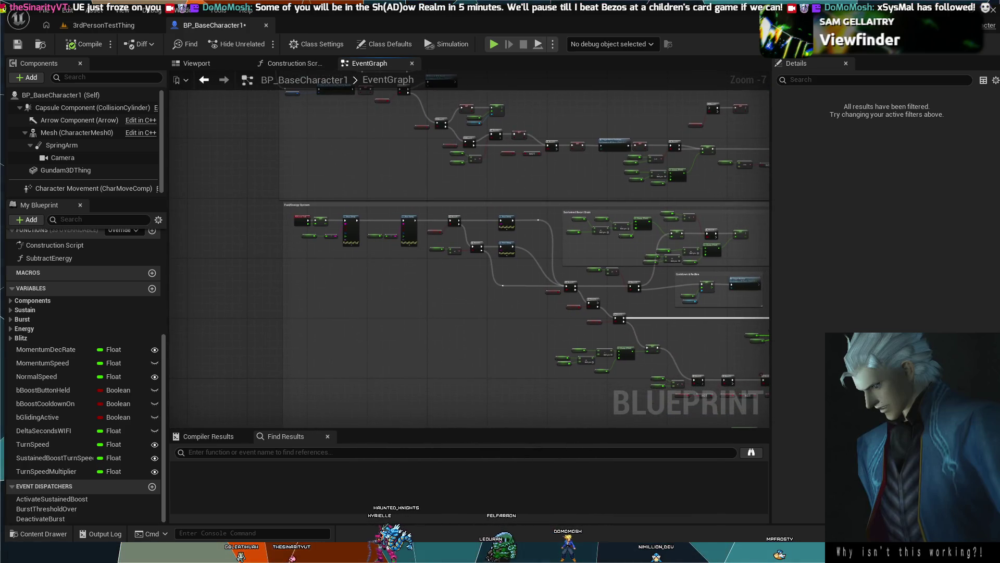
{"action": "scroll", "coordinate": [496, 273], "scroll_direction": "down", "scroll_amount": 2}
{"action": "scroll", "coordinate": [458, 200], "scroll_direction": "up", "scroll_amount": 6}
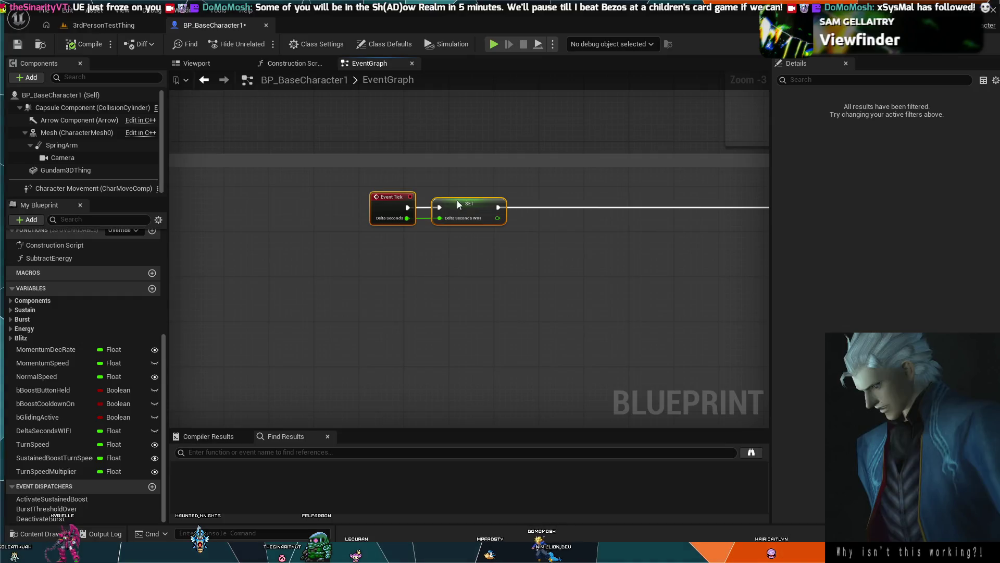
{"action": "mouse_move", "coordinate": [457, 200]}
{"action": "left_mouse_down"}
{"action": "mouse_move", "coordinate": [365, 200]}
{"action": "mouse_move", "coordinate": [275, 165]}
{"action": "left_mouse_up"}
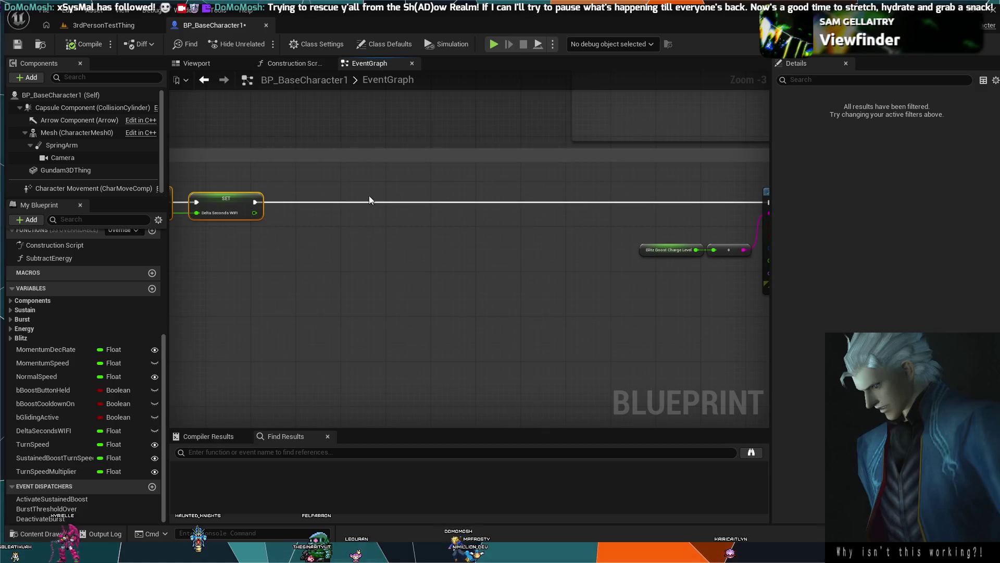
{"action": "mouse_move", "coordinate": [311, 246]}
{"action": "left_mouse_down"}
{"action": "mouse_move", "coordinate": [374, 201]}
{"action": "mouse_move", "coordinate": [362, 213]}
{"action": "mouse_move", "coordinate": [348, 203]}
{"action": "left_mouse_up"}
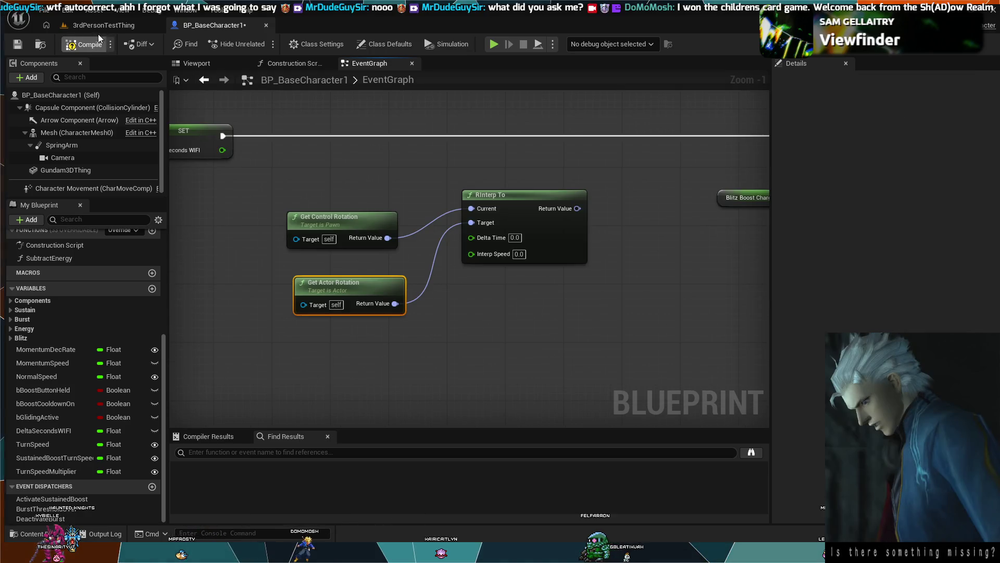
{"action": "left_click", "coordinate": [100, 26]}
Step: Play-test the mech with Alt+P, then return to the BP_BaseCharacter1 tab
{"action": "left_click", "coordinate": [306, 130]}
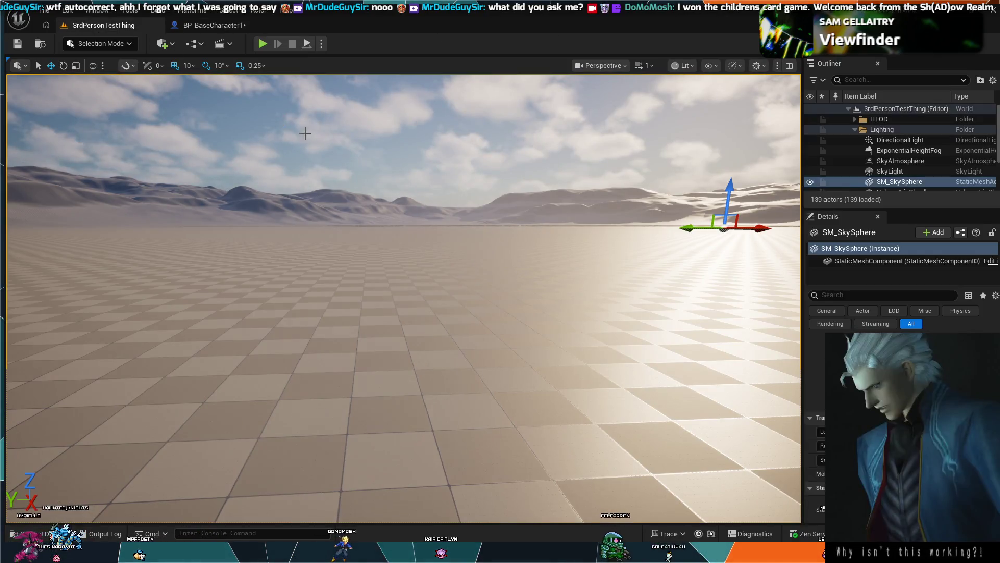
{"action": "key", "text": "alt+p"}
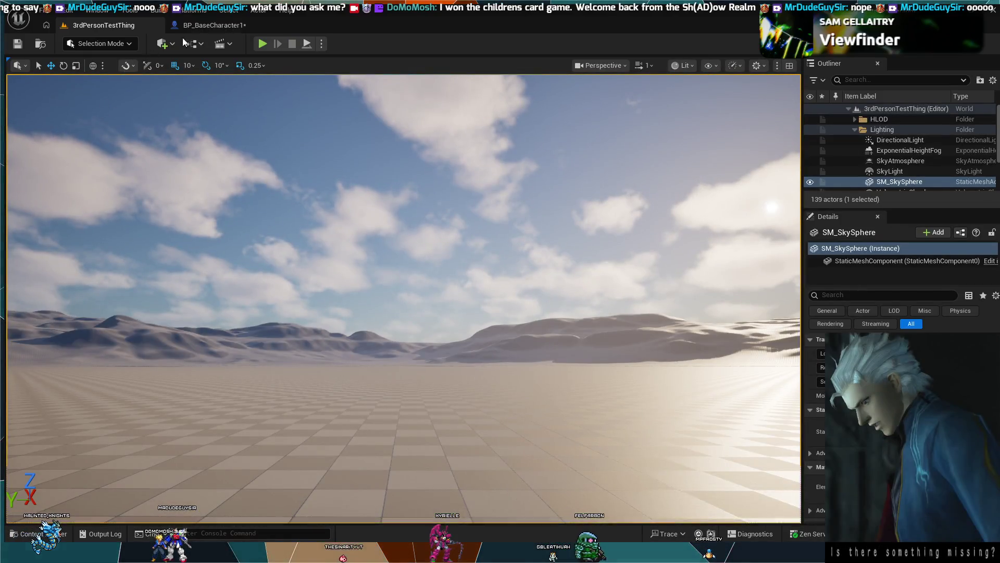
{"action": "left_click", "coordinate": [207, 26]}
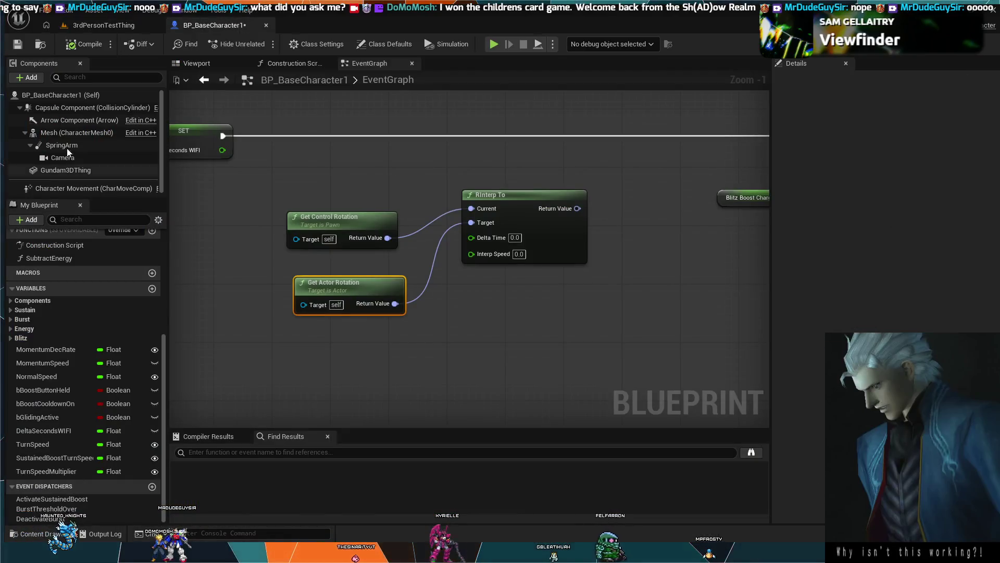
Step: Search 'yaw' in BP_BaseCharacter1's Self details and tick Use Controller Rotation Yaw
{"action": "left_click", "coordinate": [62, 97]}
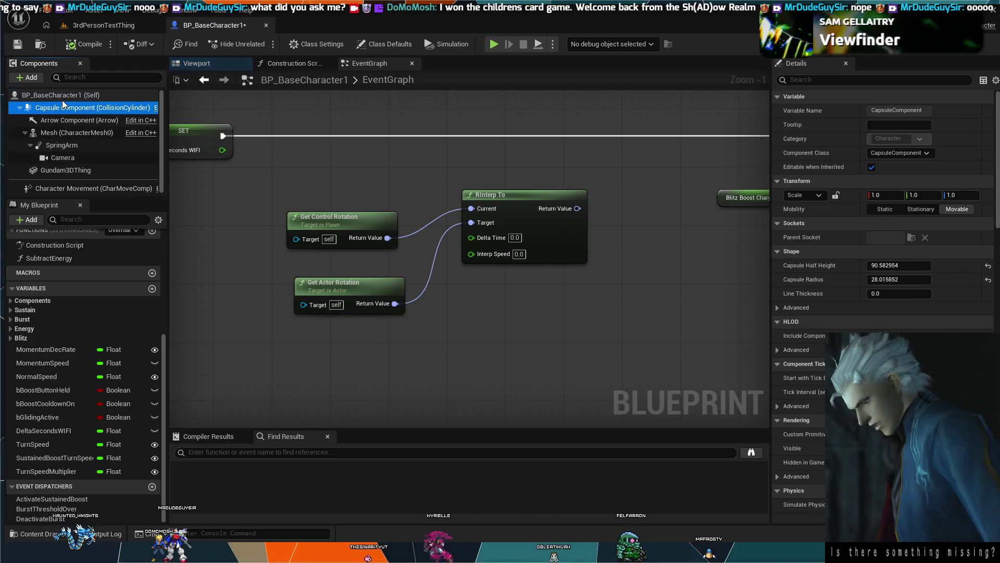
{"action": "left_click", "coordinate": [839, 80]}
{"action": "type", "text": "yaw"}
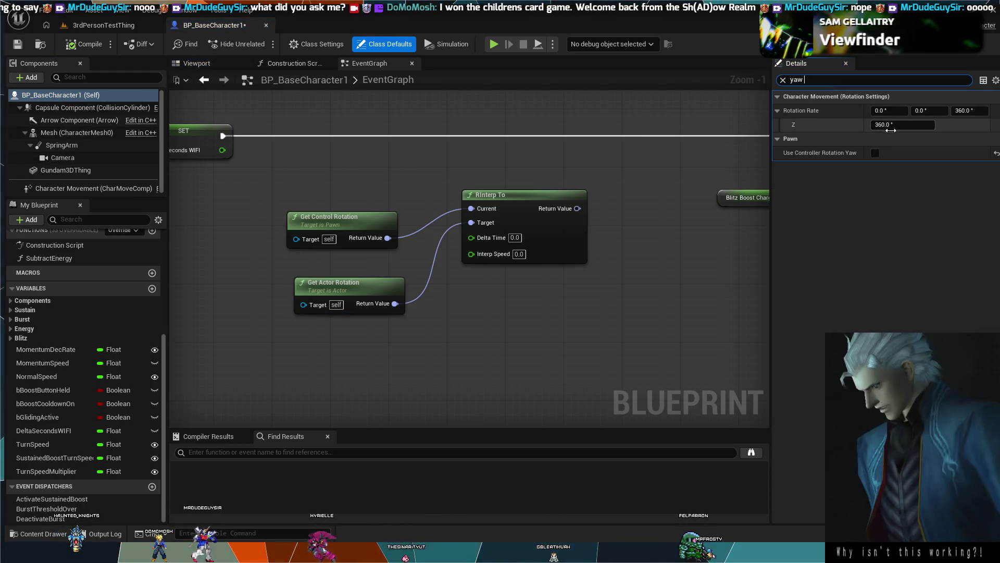
{"action": "left_click", "coordinate": [874, 154]}
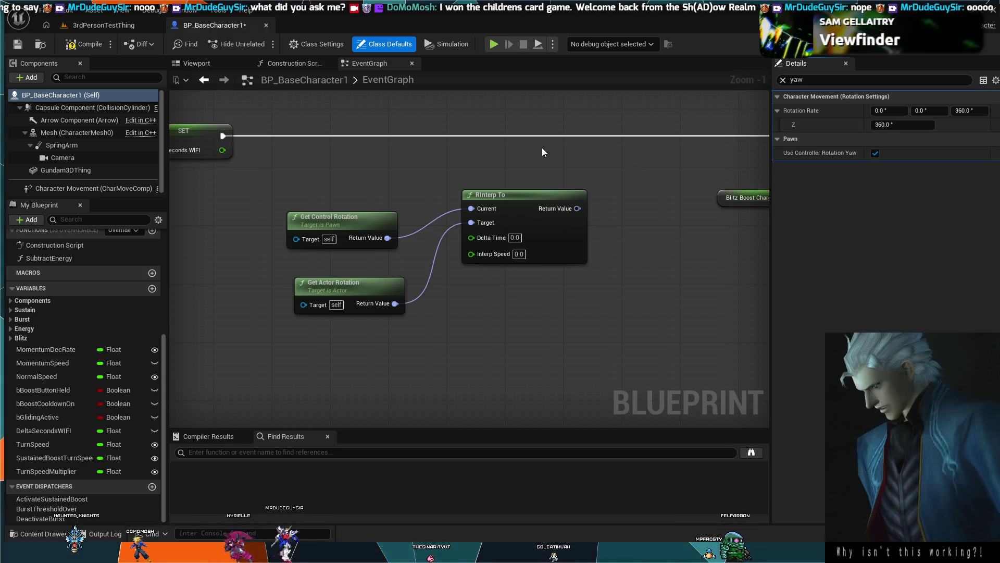
{"action": "left_click", "coordinate": [99, 26]}
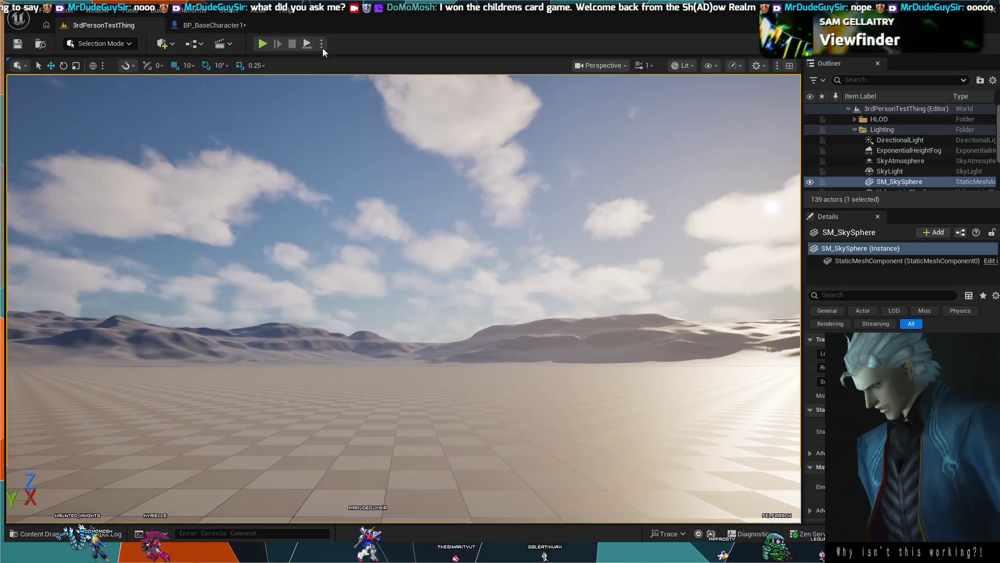
{"action": "key", "text": "alt+p"}
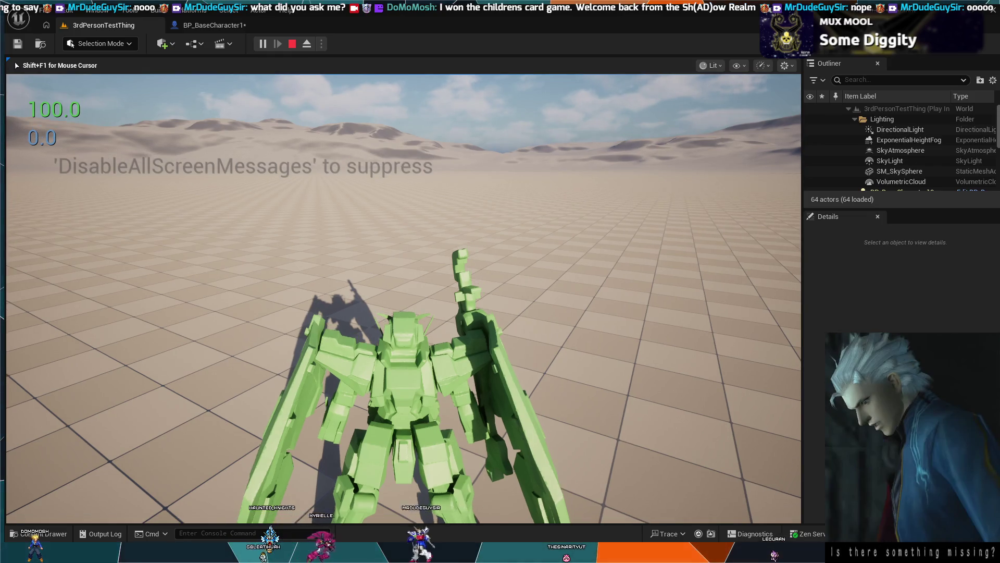
{"action": "key", "text": "w"}
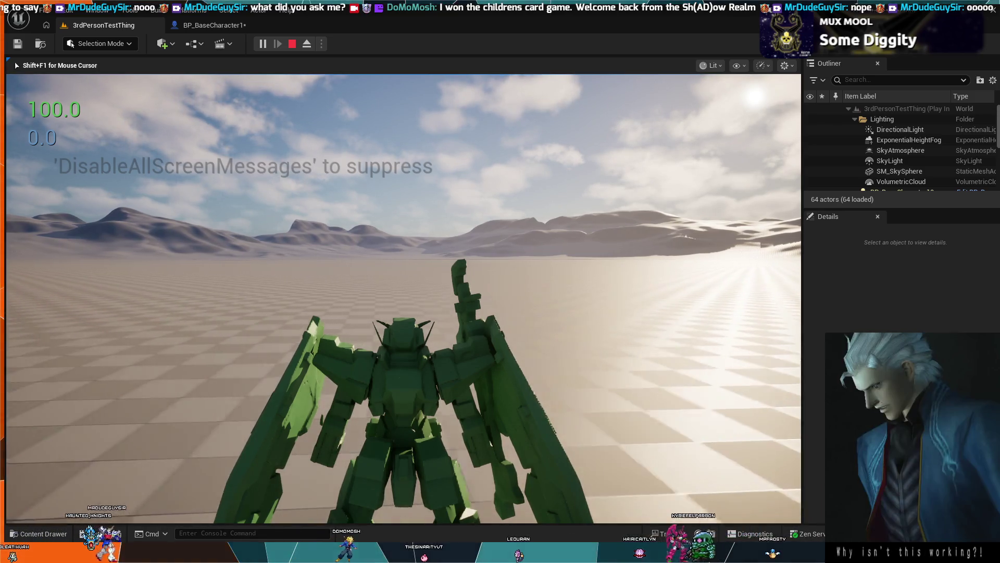
{"action": "key", "text": "e"}
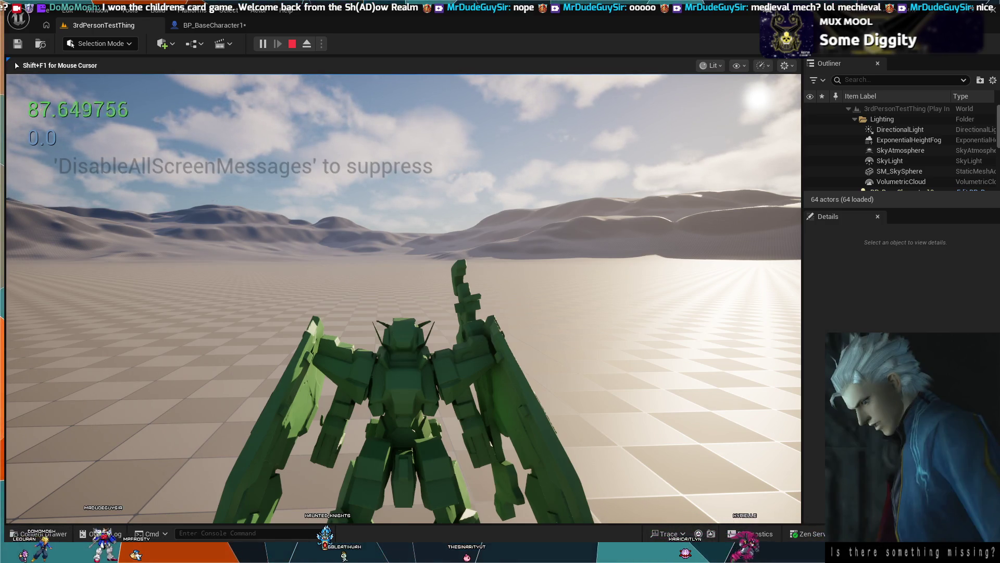
Step: Boost the mech forward repeatedly with W while watching energy, then stop with Esc
{"action": "key", "text": "w"}
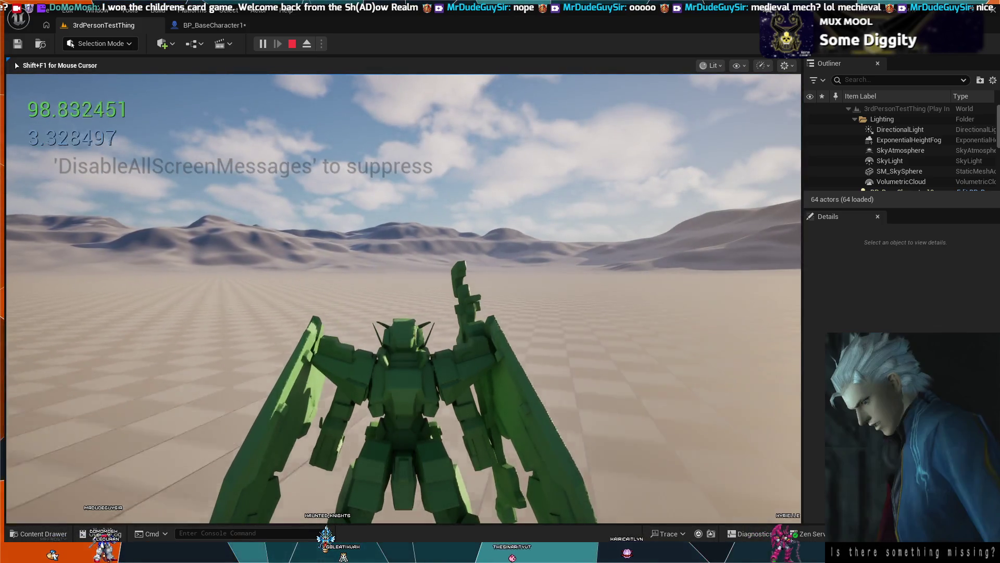
{"action": "key", "text": "w"}
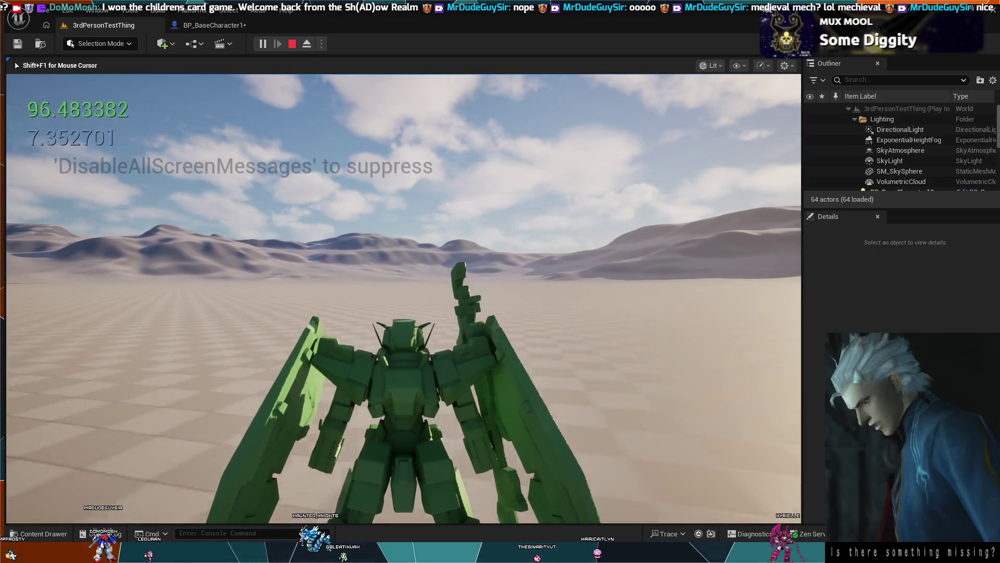
{"action": "key", "text": "w"}
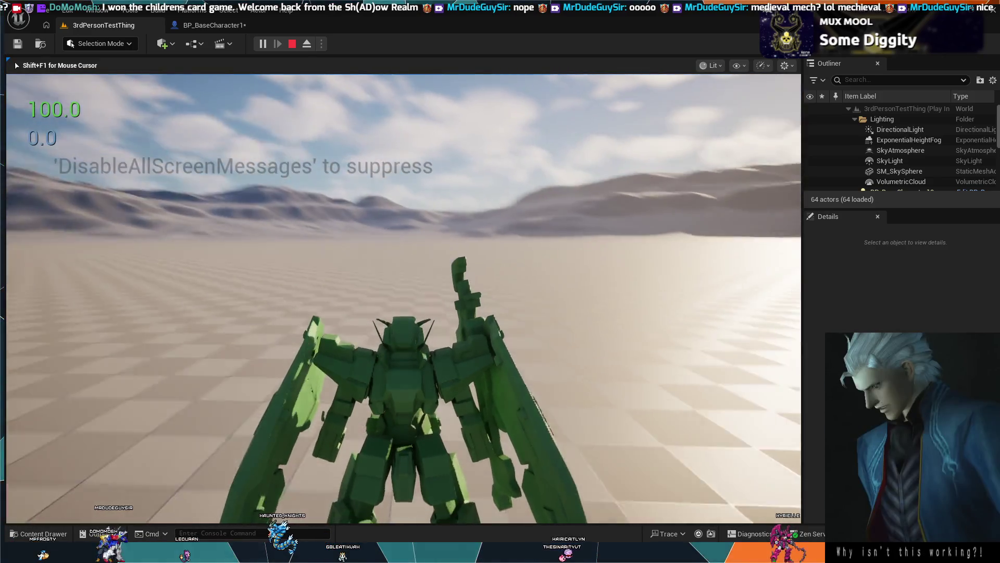
{"action": "key", "text": "w"}
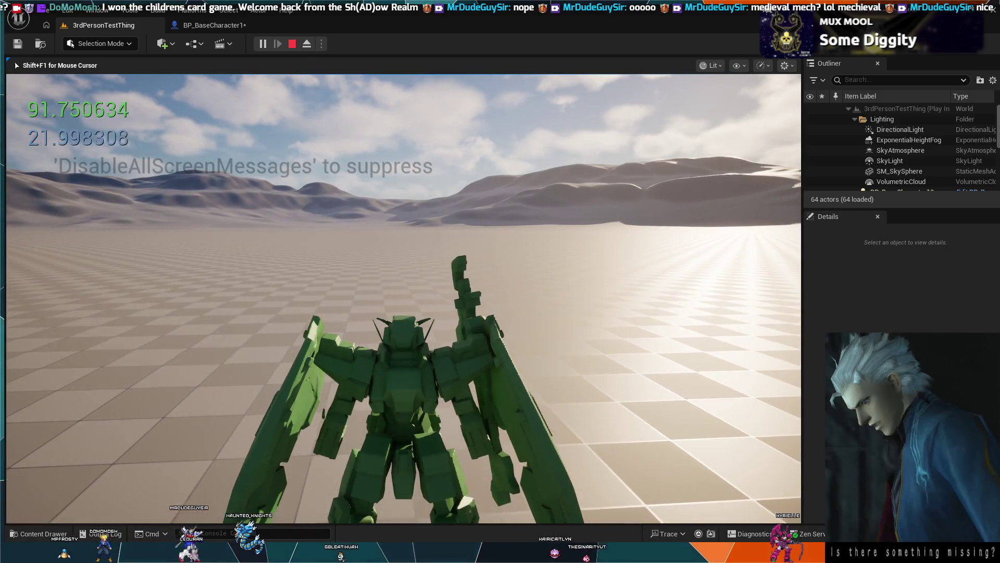
{"action": "key", "text": "w"}
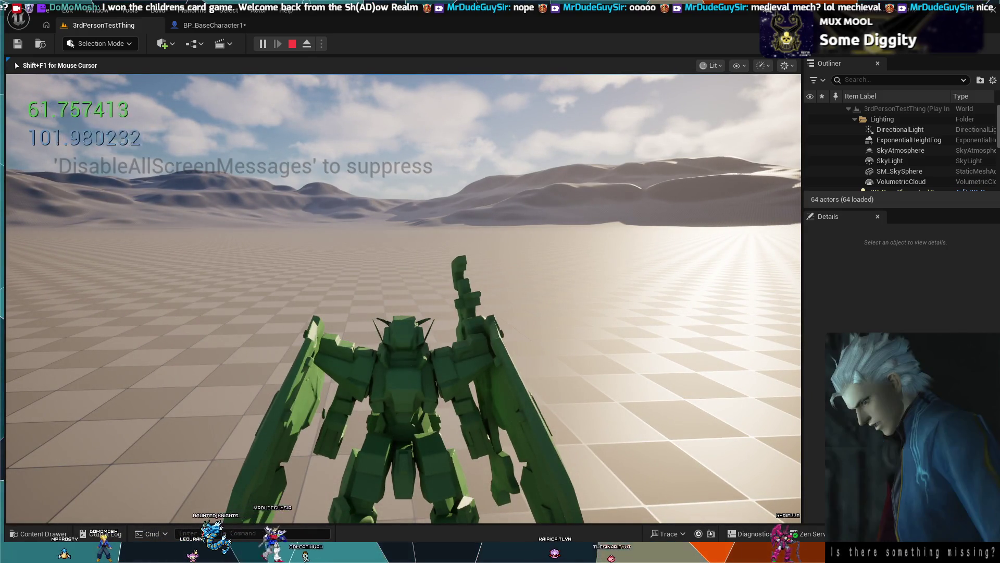
{"action": "key", "text": "w"}
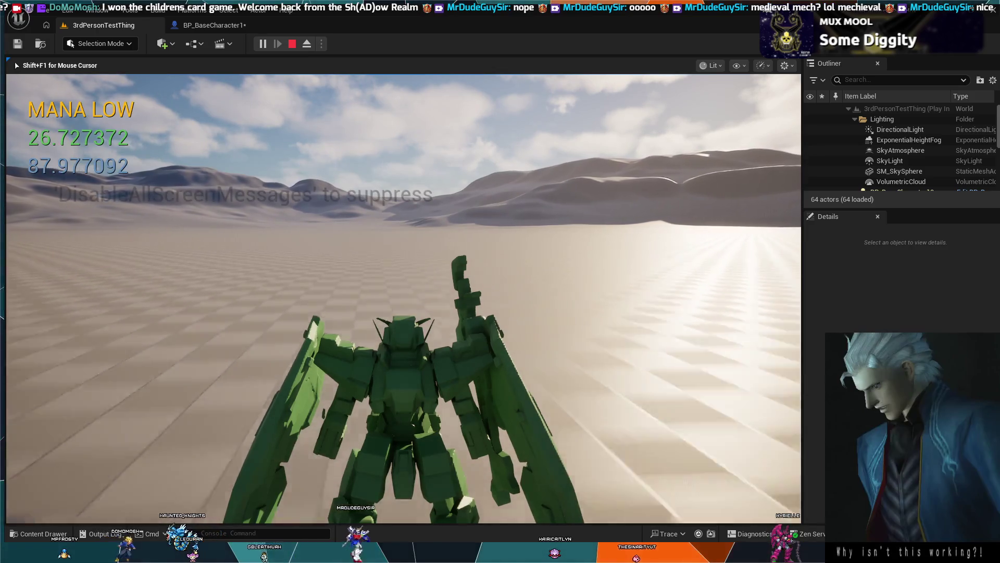
{"action": "key", "text": "w"}
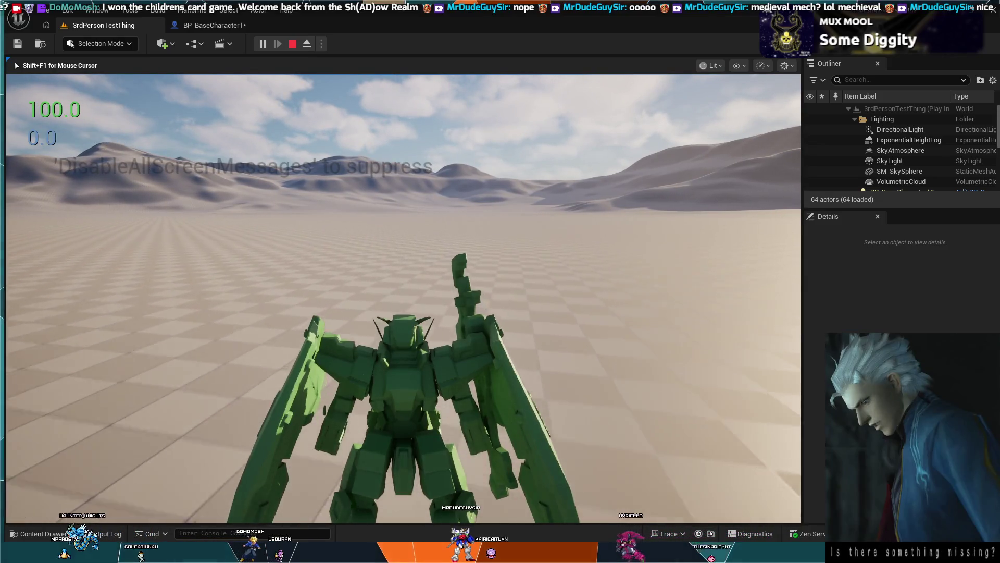
{"action": "key", "text": "w"}
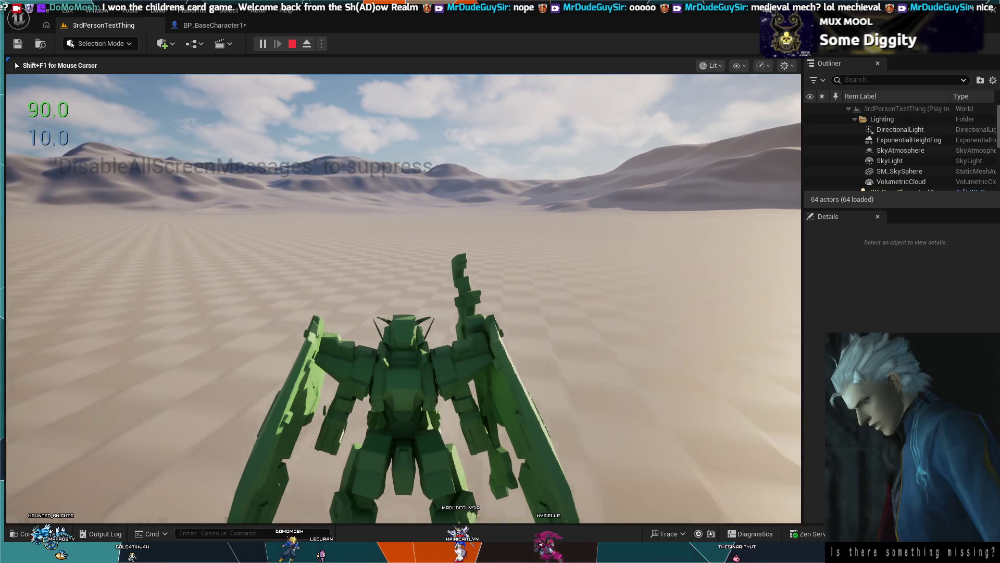
{"action": "key", "text": "w"}
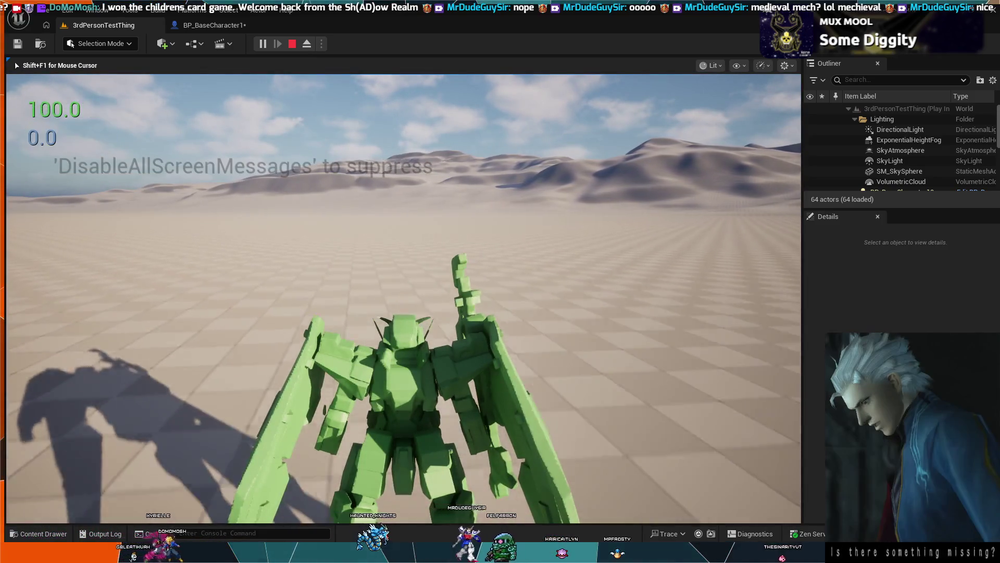
{"action": "key", "text": "Escape"}
Step: Inspect the Blitz BlBoostEnergyCost variable and clear the yaw details filter
{"action": "left_click", "coordinate": [208, 25]}
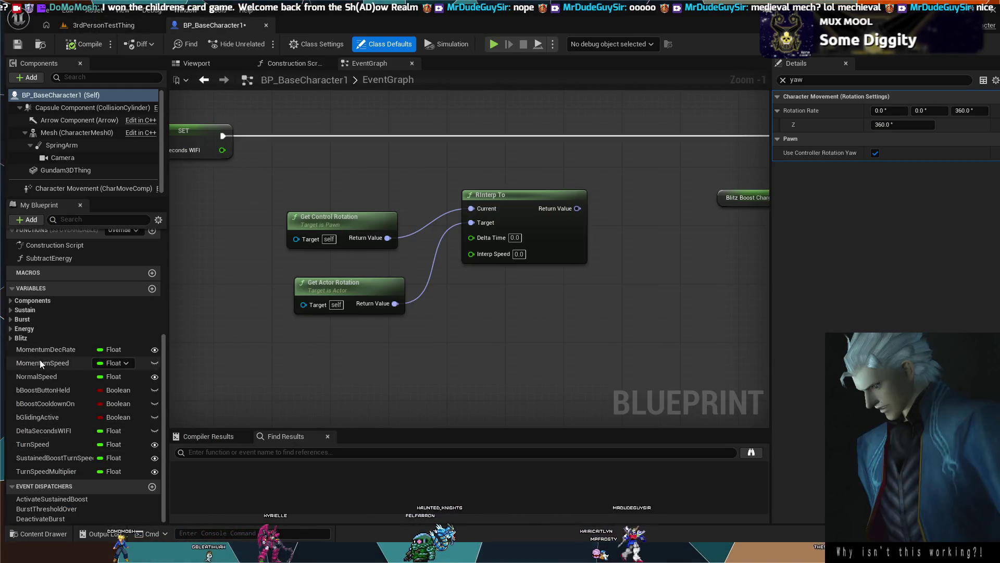
{"action": "left_click", "coordinate": [25, 338]}
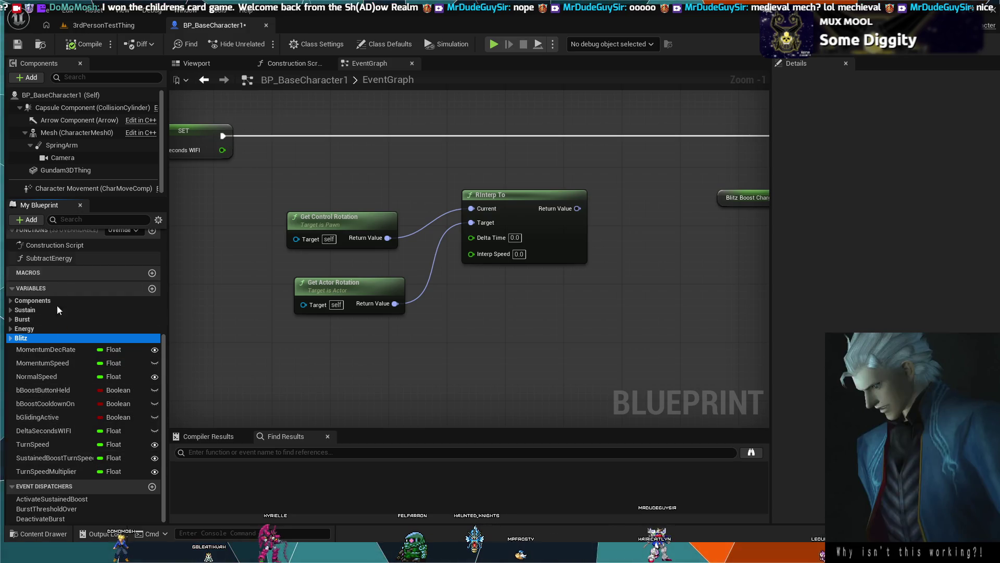
{"action": "key", "text": "Right"}
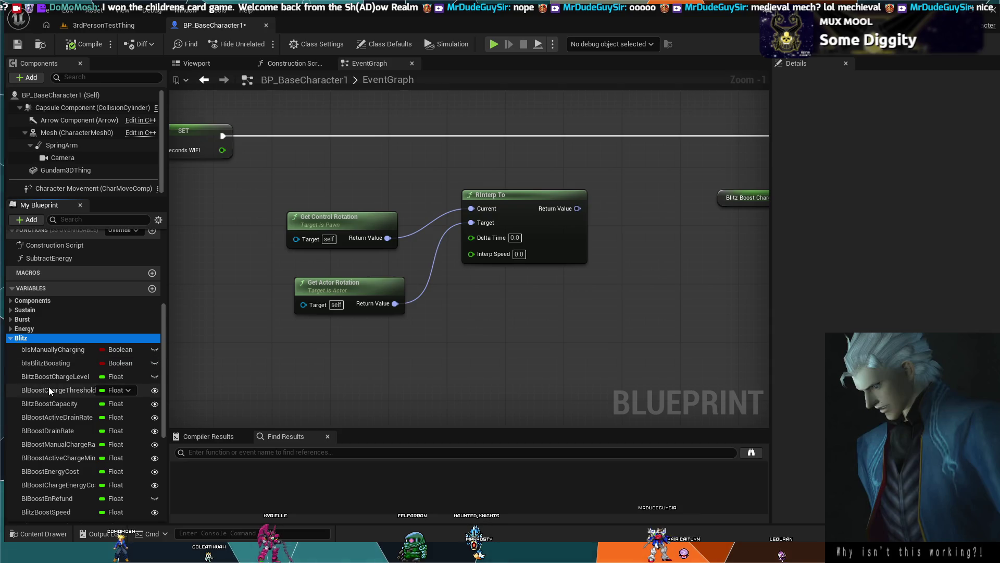
{"action": "left_click", "coordinate": [77, 472]}
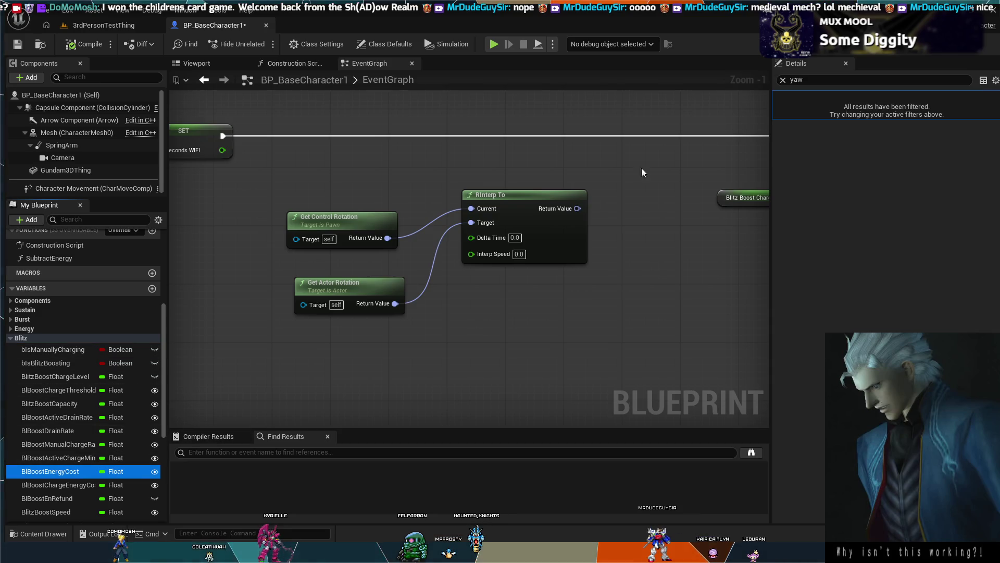
{"action": "left_click", "coordinate": [783, 80]}
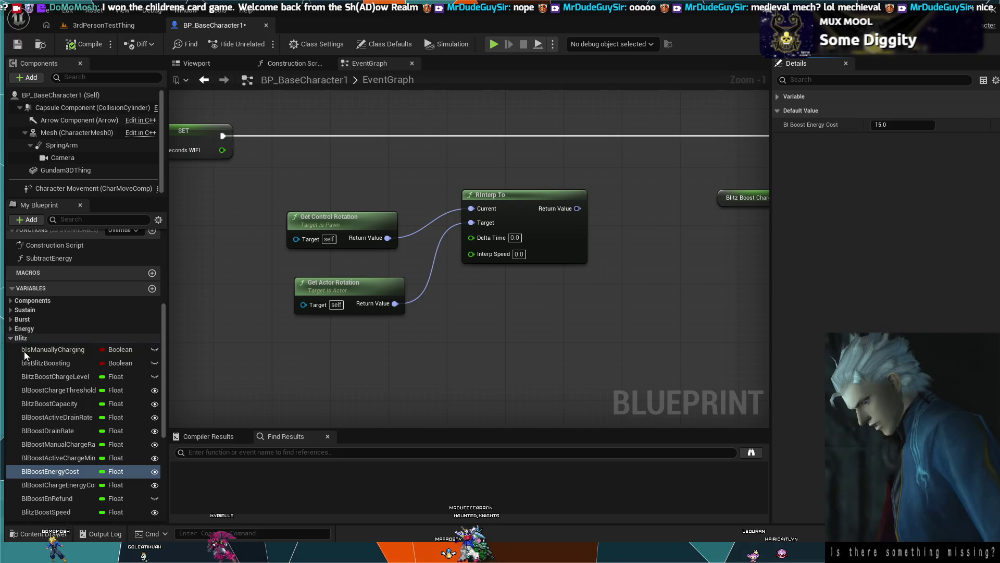
{"action": "scroll", "coordinate": [75, 430], "scroll_direction": "down", "scroll_amount": 4}
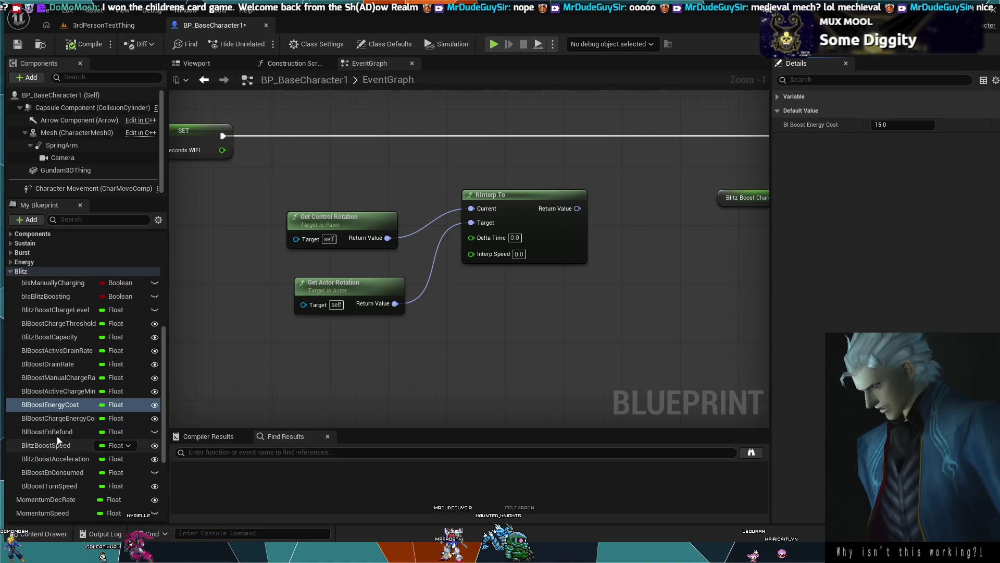
Step: Compare Sustain's SustBoostEnCost with BlBoostEnergyCost, then compile the blueprint
{"action": "left_click", "coordinate": [10, 243]}
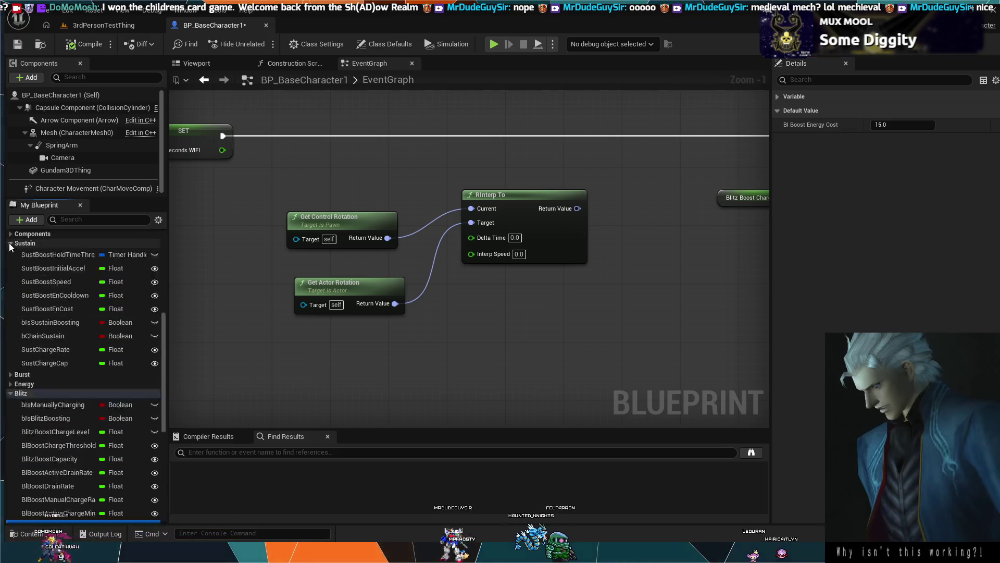
{"action": "left_click", "coordinate": [54, 308]}
{"action": "scroll", "coordinate": [43, 456], "scroll_direction": "down", "scroll_amount": 3}
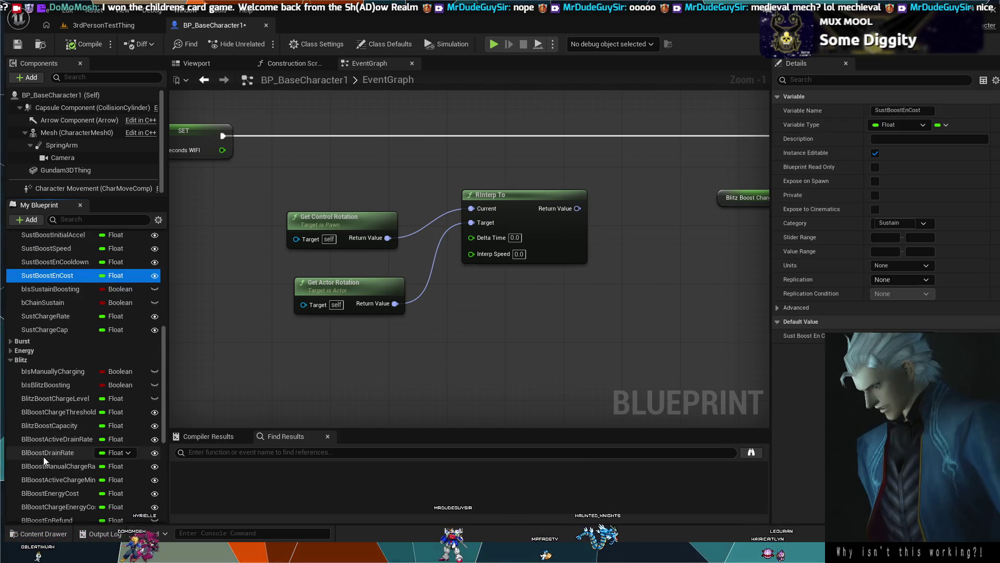
{"action": "left_click", "coordinate": [23, 343]}
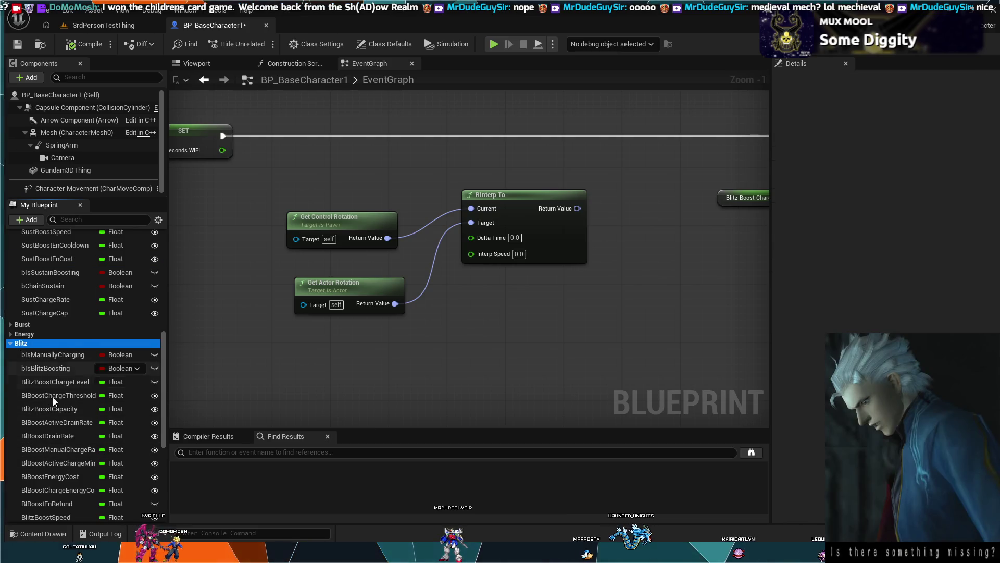
{"action": "scroll", "coordinate": [52, 397], "scroll_direction": "down", "scroll_amount": 5}
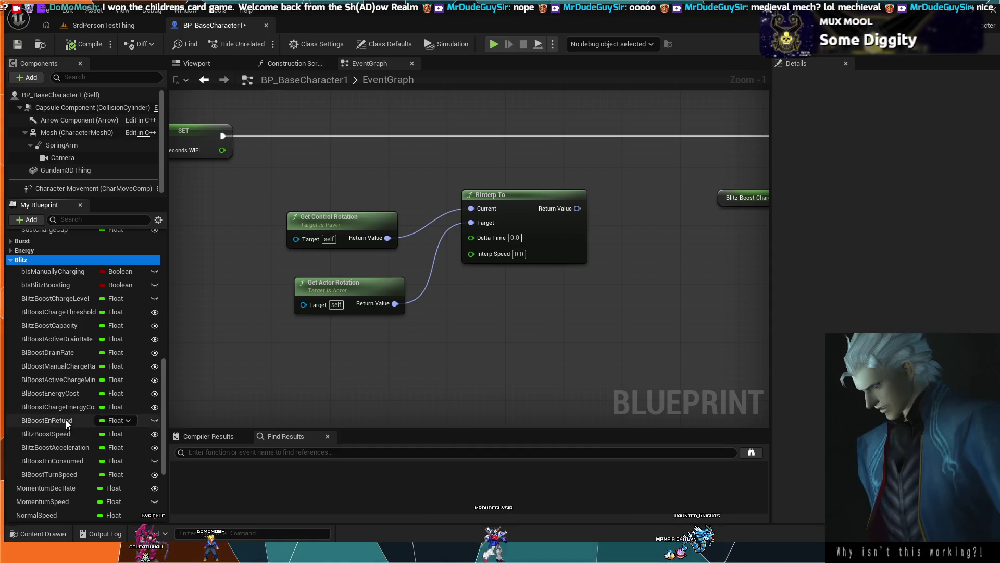
{"action": "left_click", "coordinate": [67, 394]}
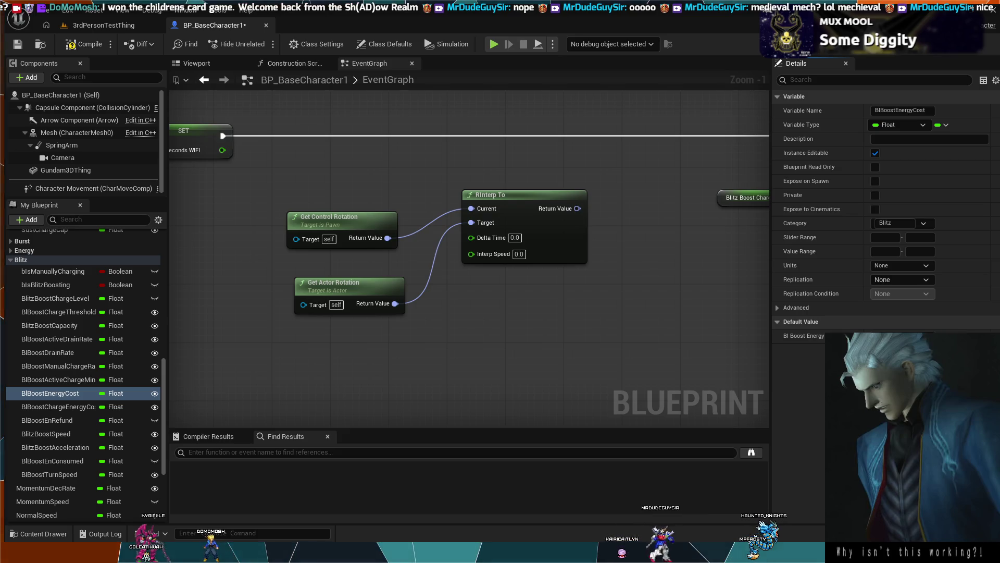
{"action": "left_click", "coordinate": [84, 44]}
Step: Return to the test level, start Play In Editor, and move and jump the mech
{"action": "key", "text": "ctrl+Tab"}
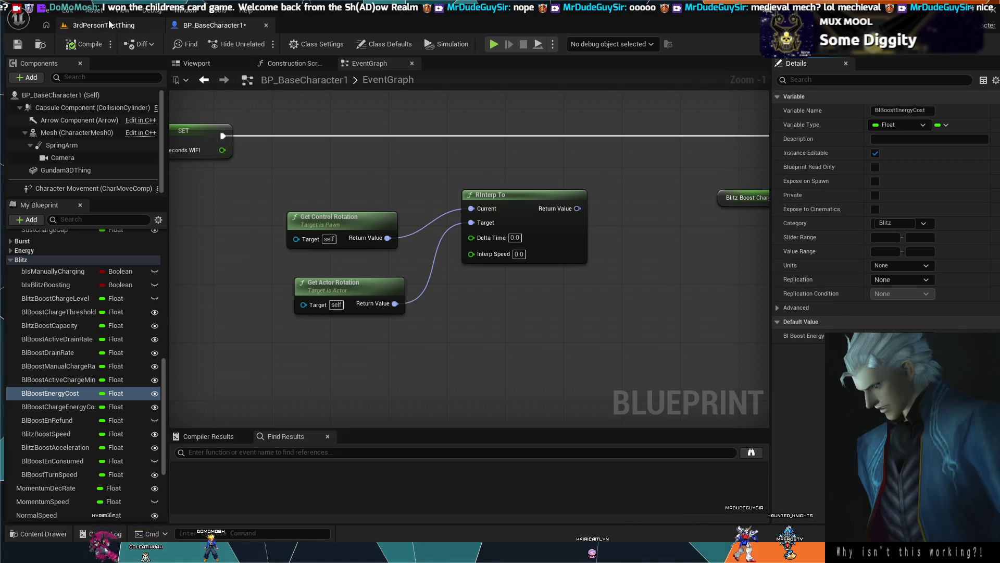
{"action": "key", "text": "alt+p"}
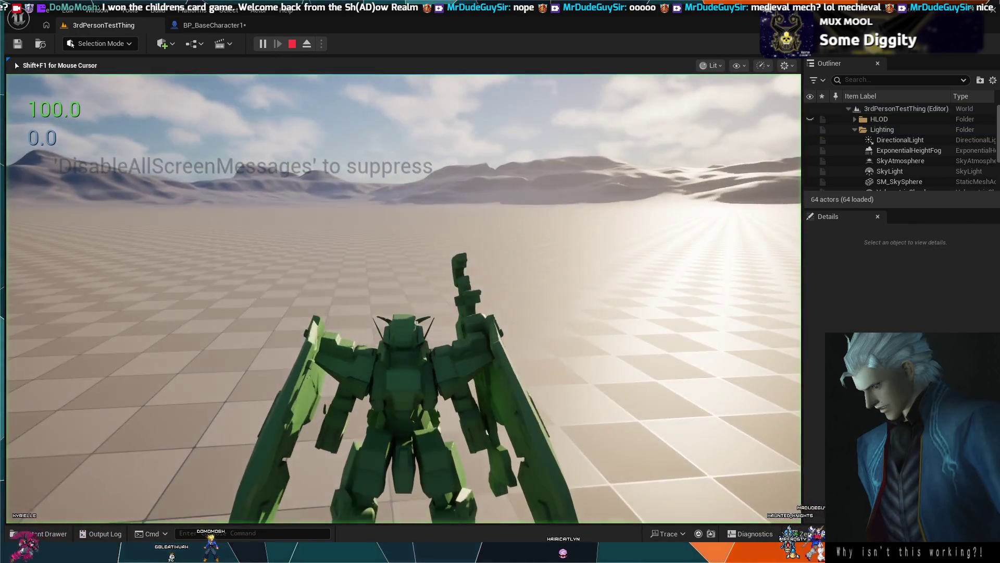
{"action": "key", "text": "w"}
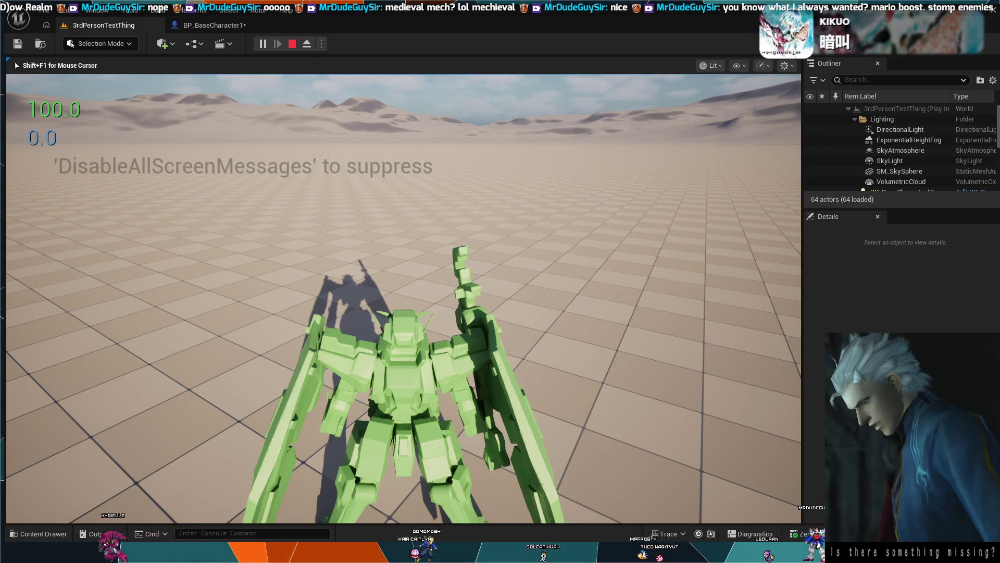
{"action": "key", "text": "space"}
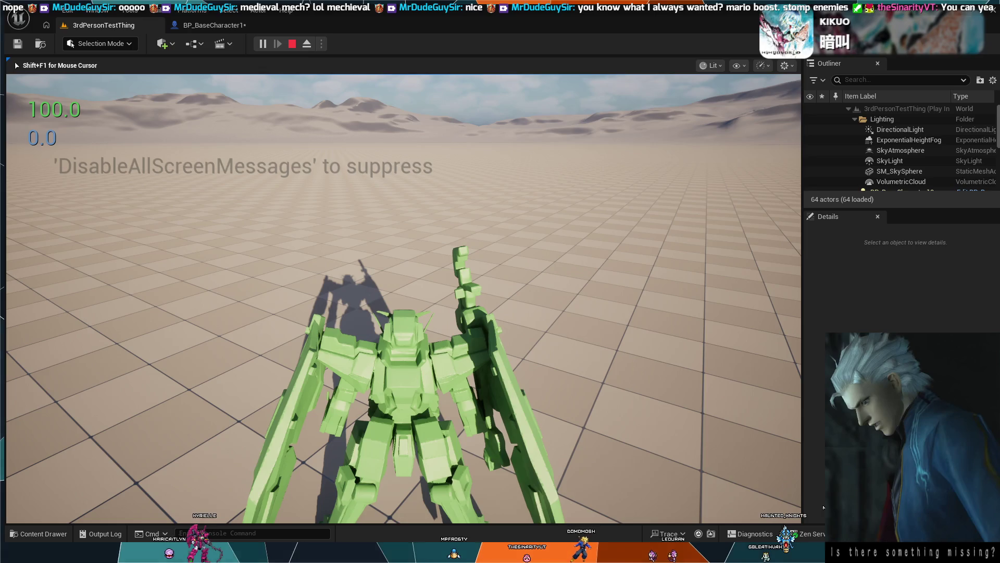
Step: Boost with Shift to watch energy drain, look around, then end the session with Esc
{"action": "mouse_move", "coordinate": [824, 507]}
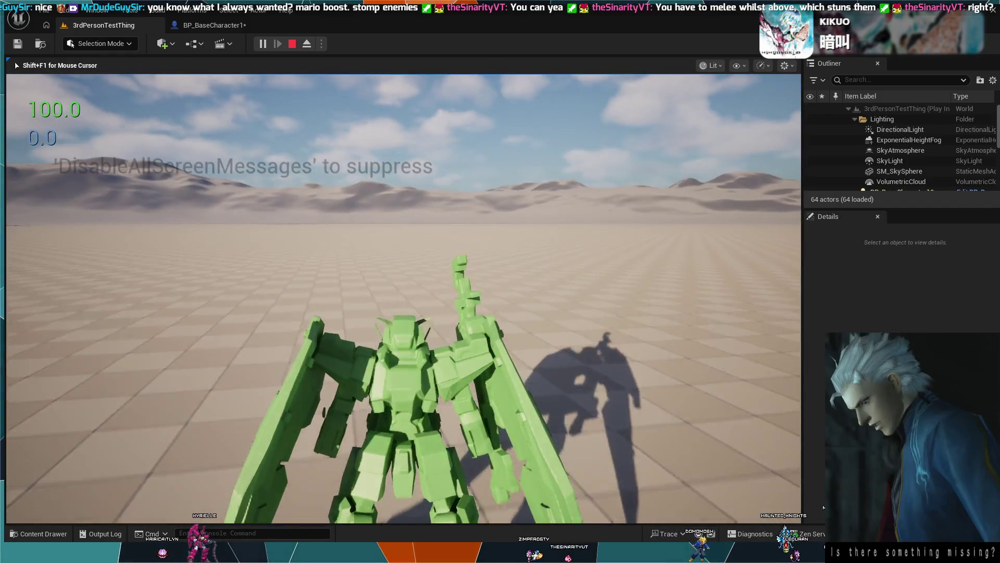
{"action": "key", "text": "shift"}
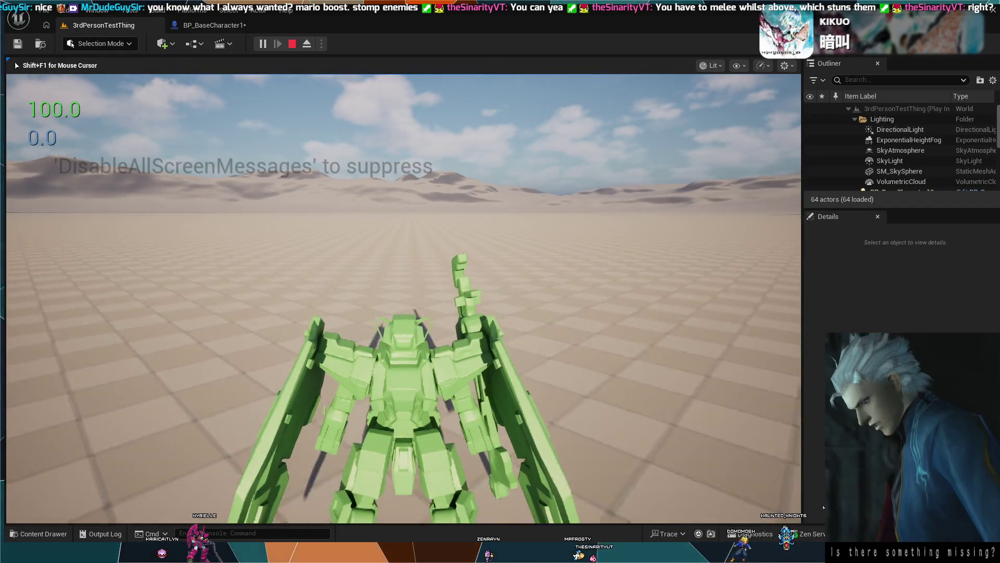
{"action": "key", "text": "shift"}
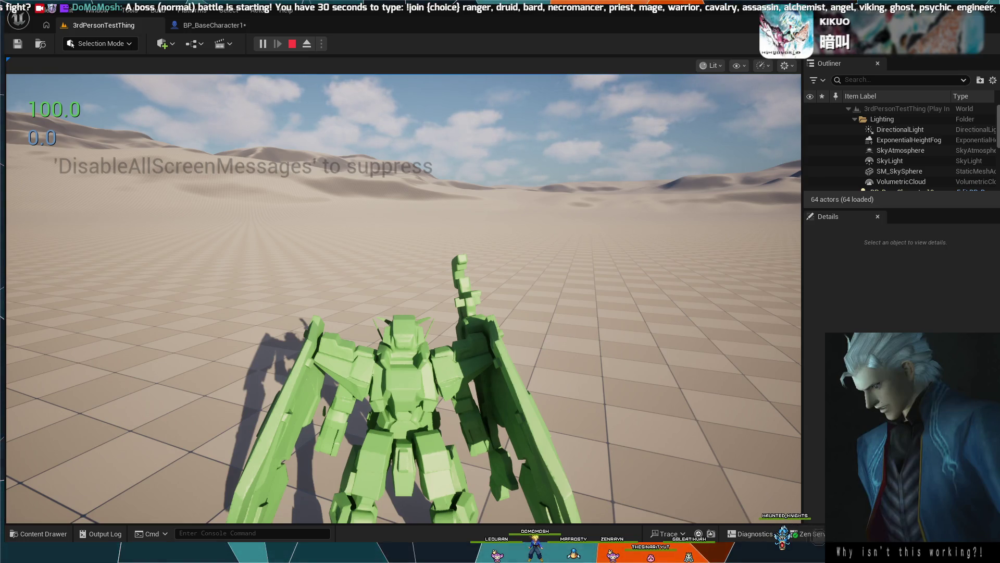
{"action": "left_click", "coordinate": [404, 297]}
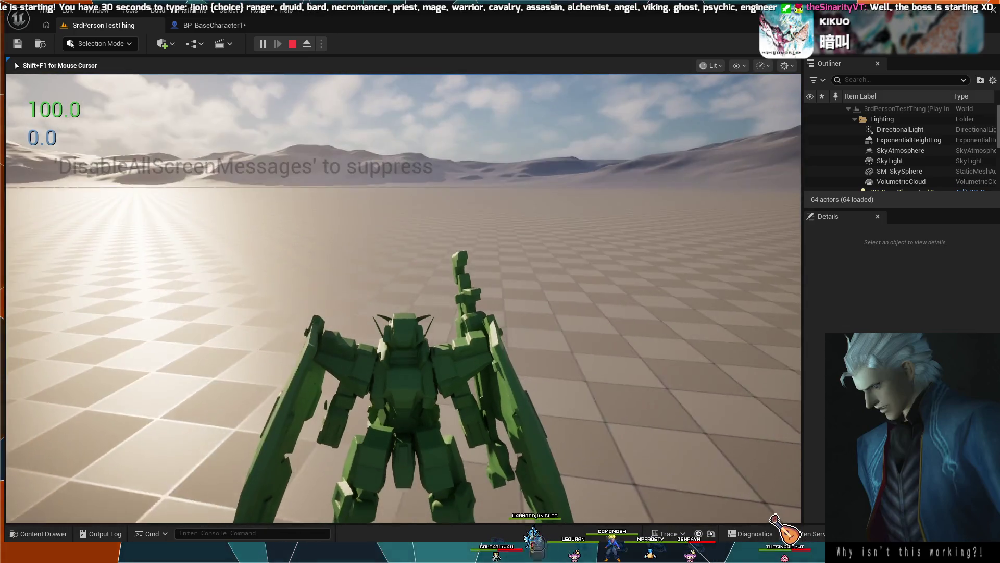
{"action": "key", "text": "Escape"}
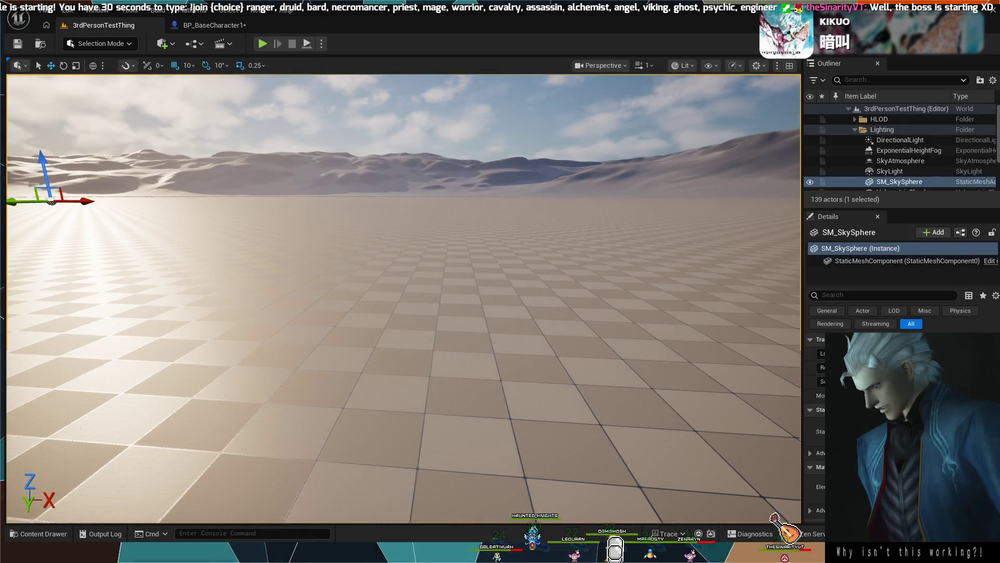
Step: Reopen BP_BaseCharacter1's event graph showing the RInterp To rotation nodes
{"action": "left_click", "coordinate": [215, 24]}
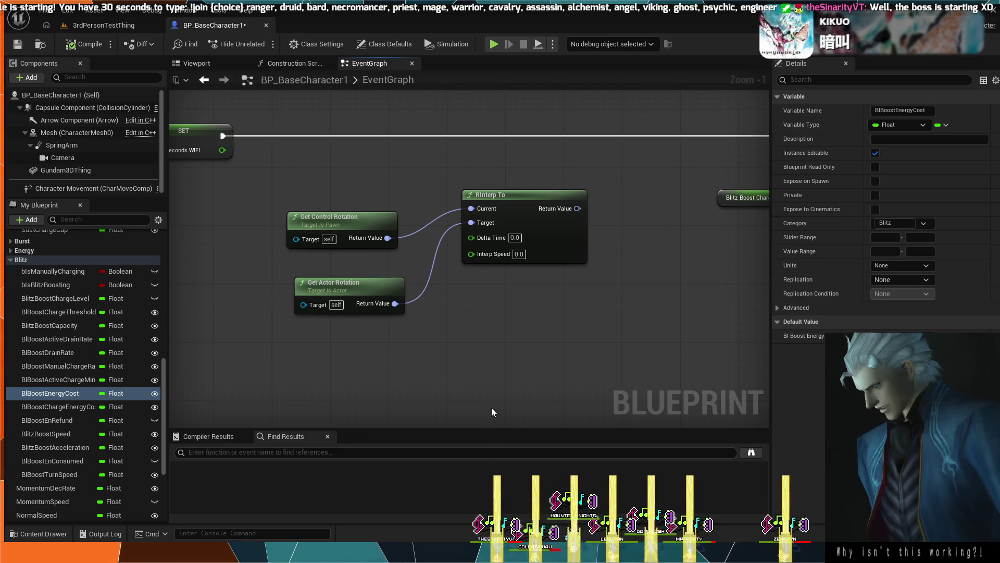
Step: Undo the old wiring, then wire Get Actor Rotation to Current and Get Control Rotation to Target
{"action": "scroll", "coordinate": [499, 351], "scroll_direction": "down", "scroll_amount": 1}
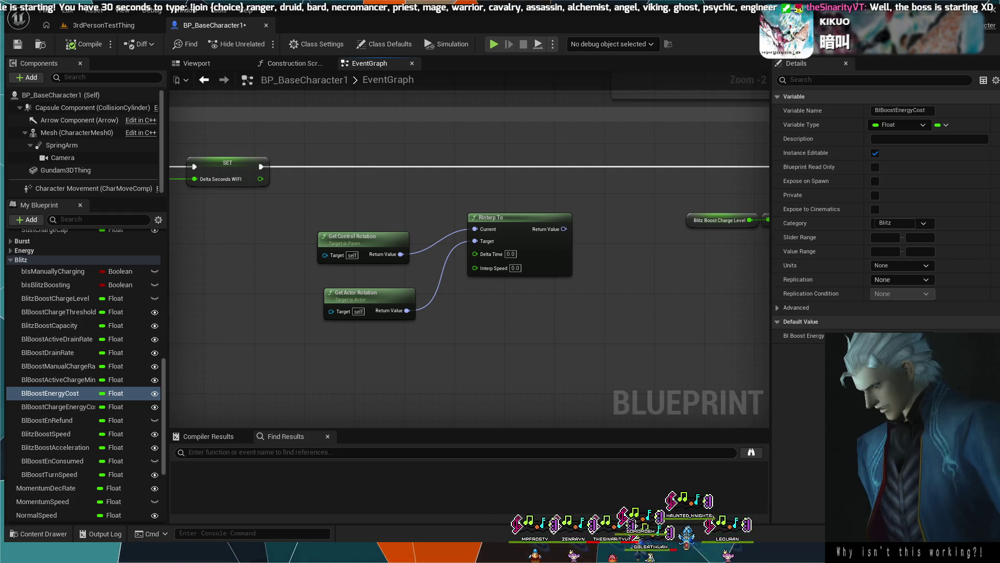
{"action": "scroll", "coordinate": [648, 277], "scroll_direction": "up", "scroll_amount": 2}
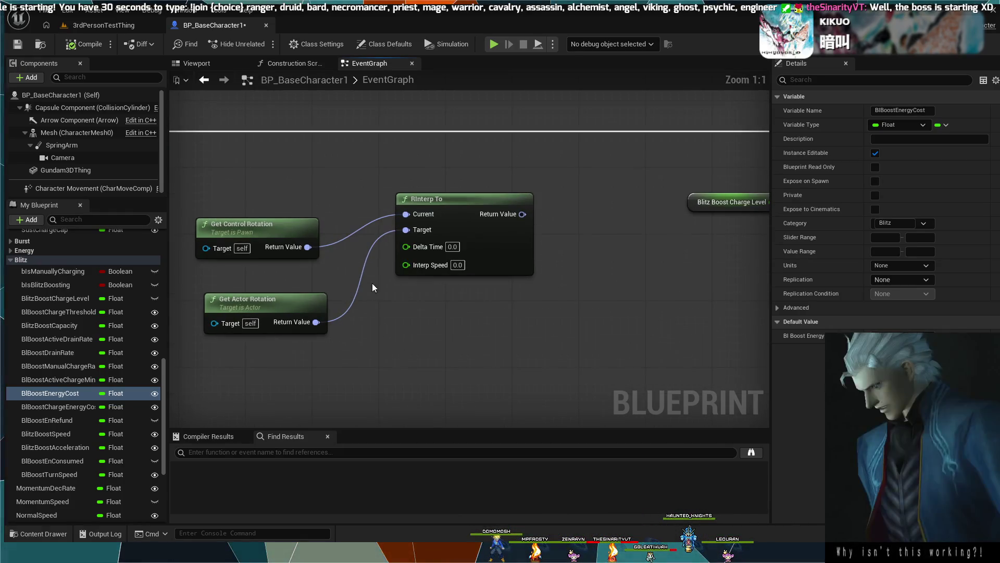
{"action": "key", "text": "ctrl+z"}
{"action": "key", "text": "ctrl+z"}
{"action": "key", "text": "ctrl+z"}
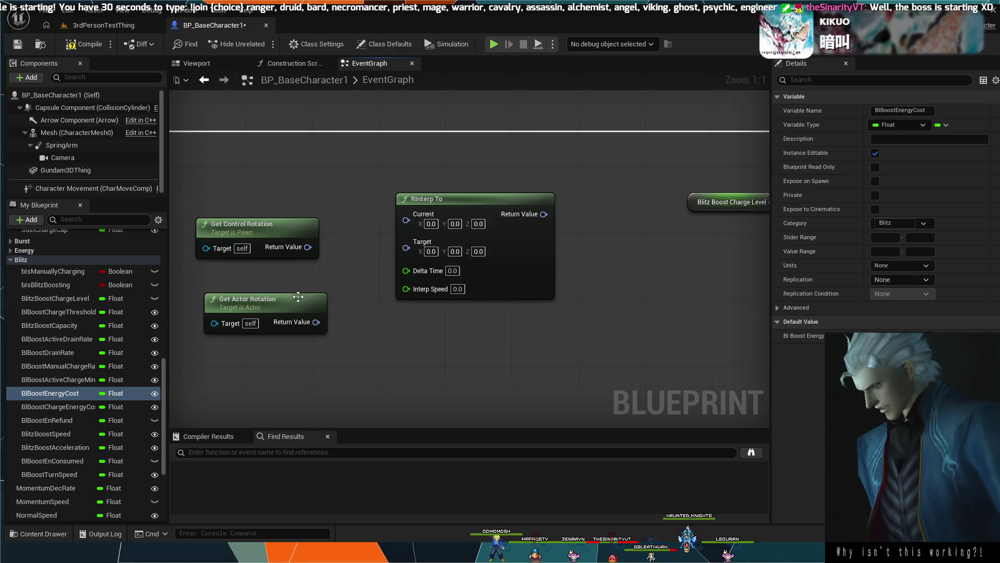
{"action": "key", "text": "ctrl+z"}
{"action": "left_click_drag", "start_coordinate": [299, 228], "coordinate": [299, 246]}
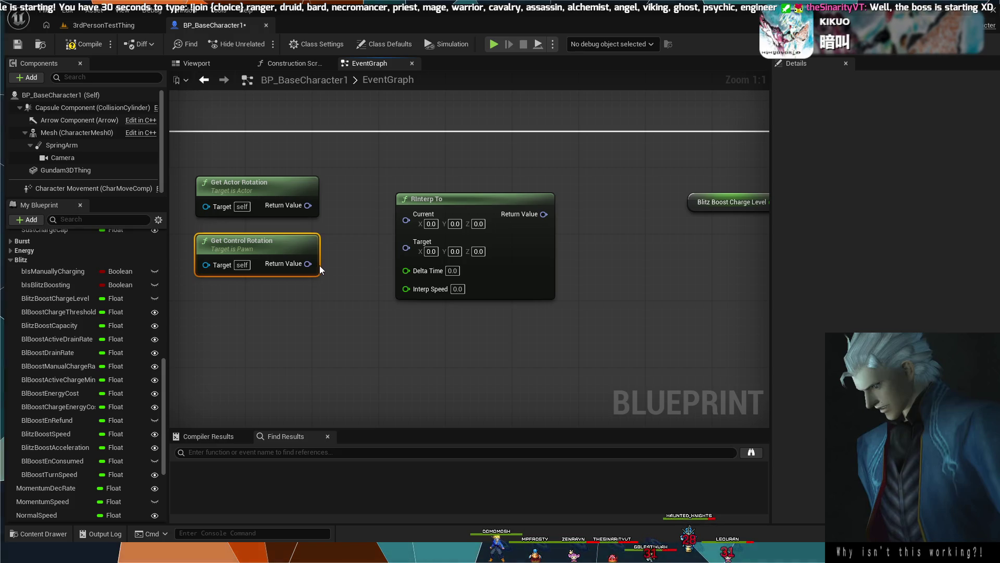
{"action": "left_click_drag", "start_coordinate": [309, 263], "coordinate": [406, 247]}
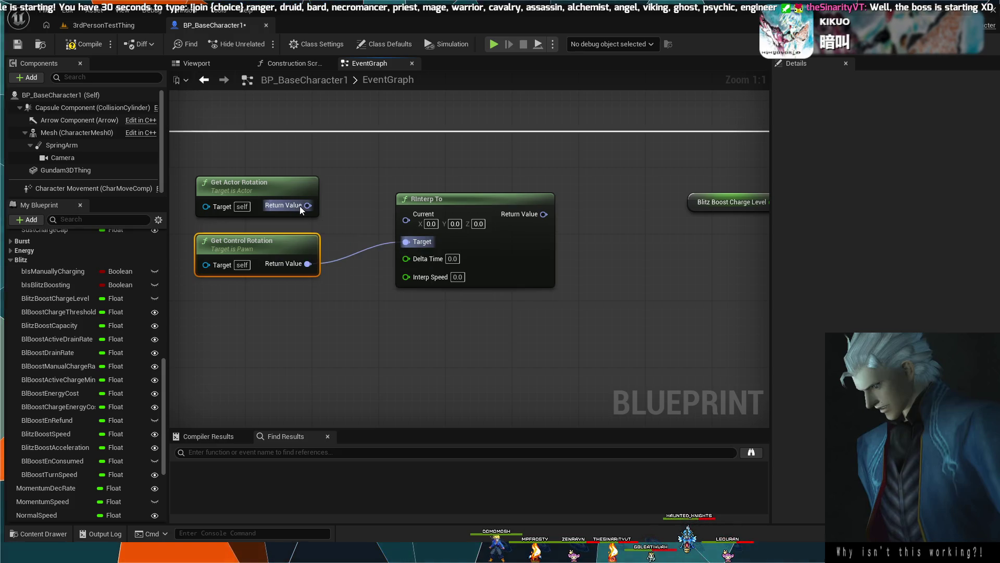
{"action": "left_click_drag", "start_coordinate": [307, 205], "coordinate": [403, 227]}
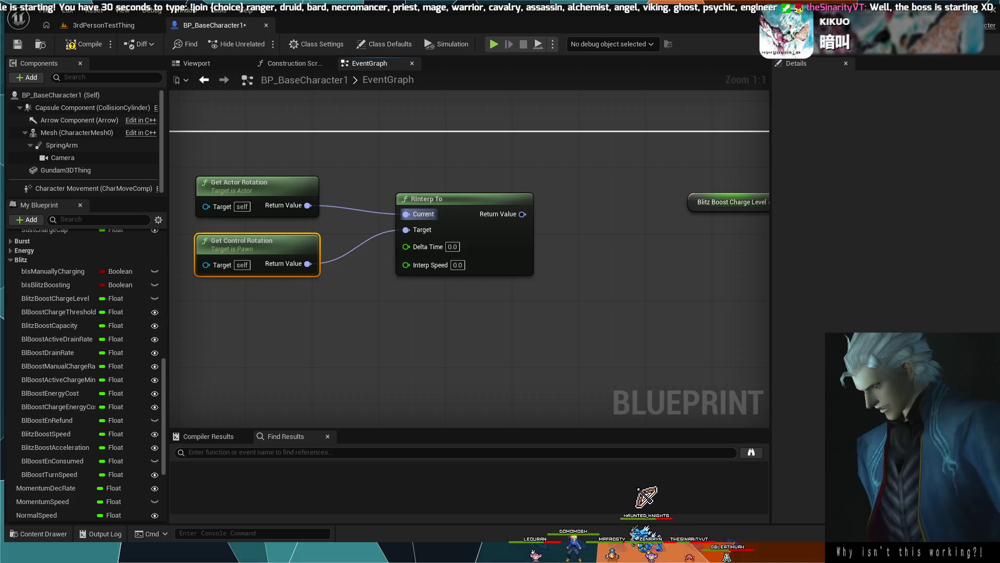
{"action": "left_click_drag", "start_coordinate": [401, 197], "coordinate": [807, 196]}
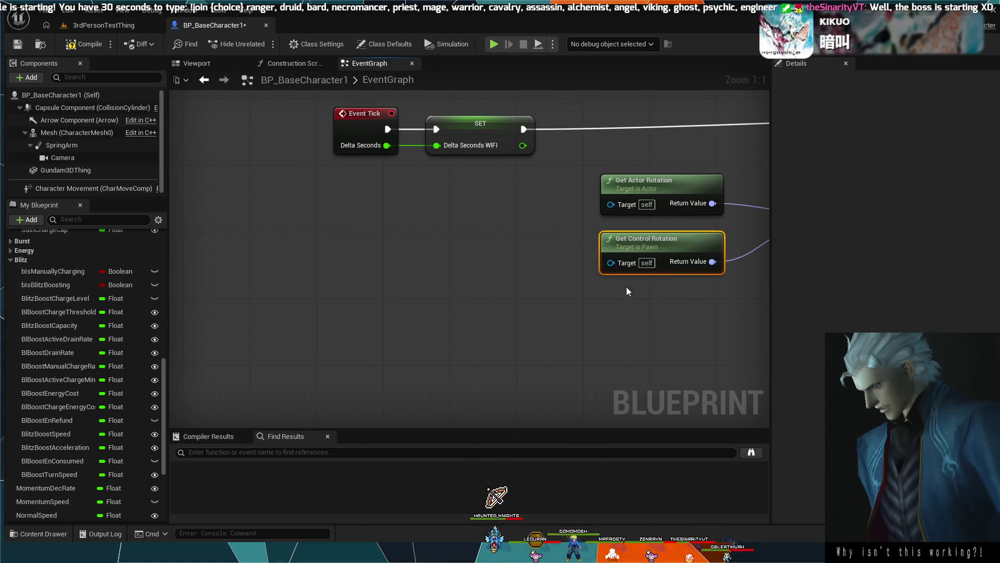
{"action": "mouse_move", "coordinate": [514, 259]}
{"action": "left_mouse_down"}
{"action": "mouse_move", "coordinate": [404, 330]}
{"action": "mouse_move", "coordinate": [405, 277]}
{"action": "mouse_move", "coordinate": [583, 235]}
{"action": "mouse_move", "coordinate": [483, 253]}
{"action": "left_mouse_up"}
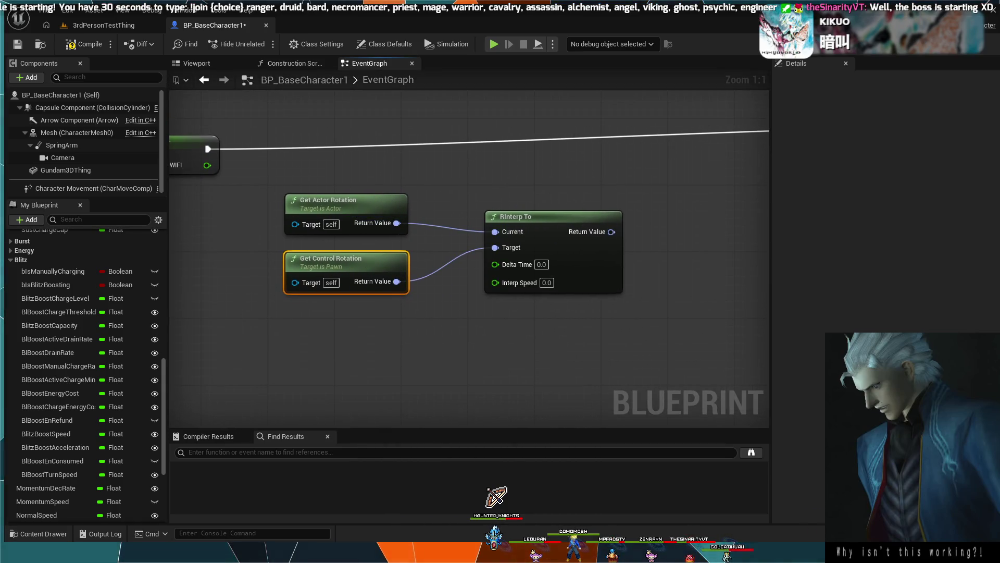
{"action": "left_click_drag", "start_coordinate": [289, 205], "coordinate": [263, 198]}
{"action": "left_click_drag", "start_coordinate": [516, 360], "coordinate": [428, 340]}
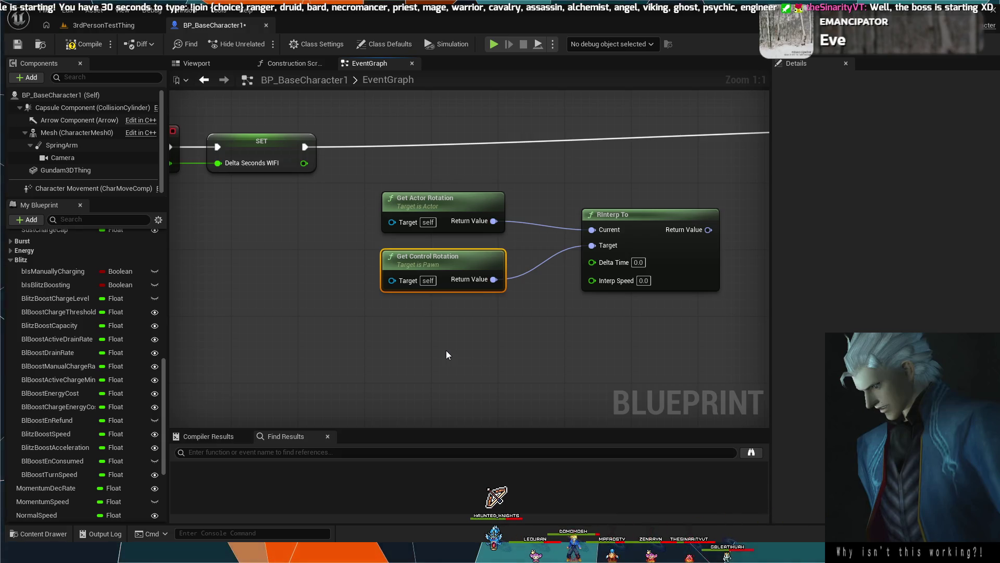
Step: Paste a Delta Seconds WIFI getter, wire it to RInterp To's Delta Time, and tidy the getters
{"action": "key", "text": "ctrl+v"}
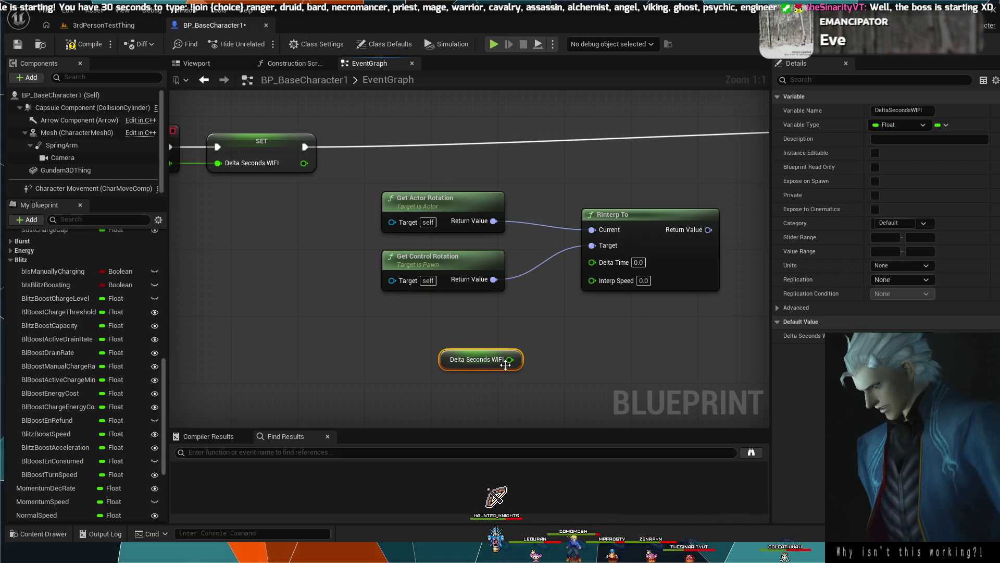
{"action": "left_click_drag", "start_coordinate": [519, 359], "coordinate": [547, 310]}
{"action": "left_click_drag", "start_coordinate": [589, 261], "coordinate": [591, 262]}
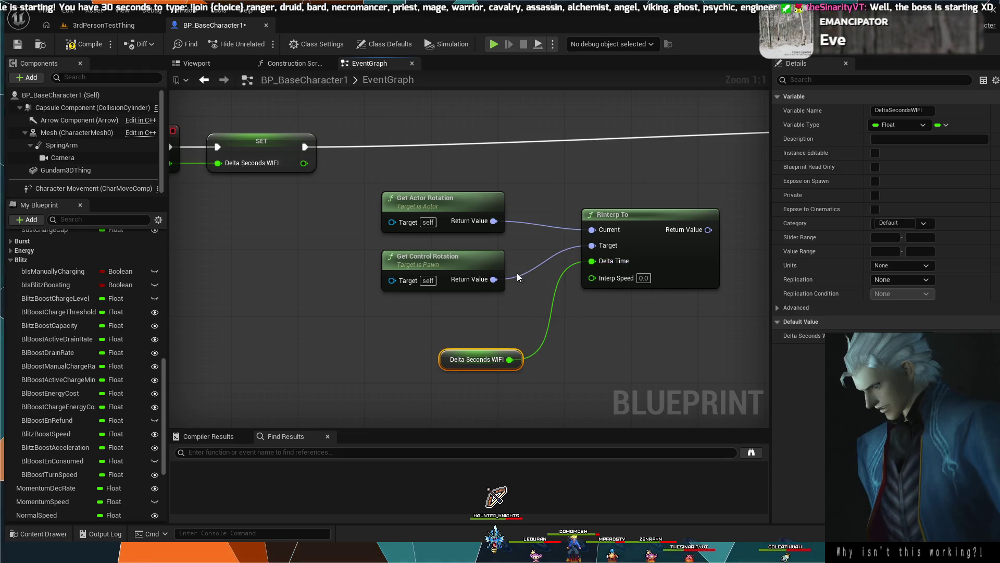
{"action": "mouse_move", "coordinate": [465, 306]}
{"action": "left_mouse_down"}
{"action": "mouse_move", "coordinate": [462, 198]}
{"action": "mouse_move", "coordinate": [474, 168]}
{"action": "left_mouse_up"}
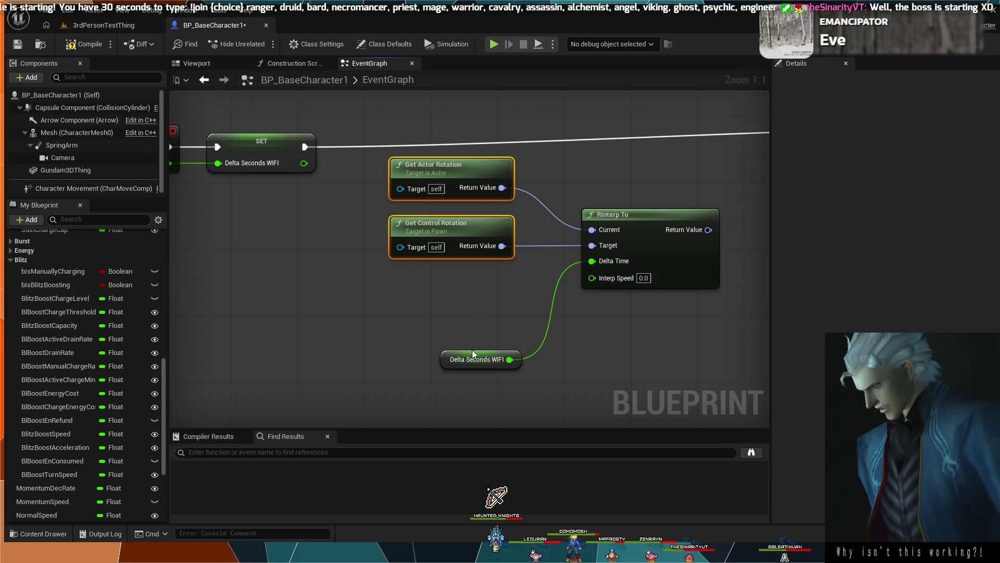
{"action": "mouse_move", "coordinate": [473, 354]}
{"action": "left_mouse_down"}
{"action": "mouse_move", "coordinate": [471, 272]}
{"action": "mouse_move", "coordinate": [464, 283]}
{"action": "left_mouse_up"}
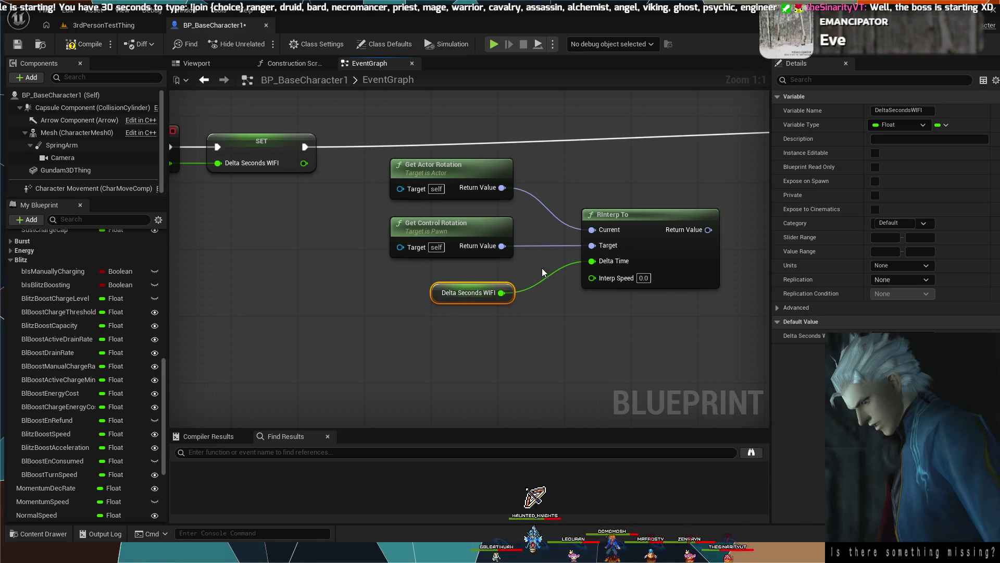
Step: Move the four rotation-interpolation nodes down-left and recentre the graph view
{"action": "left_click_drag", "start_coordinate": [610, 362], "coordinate": [510, 219]}
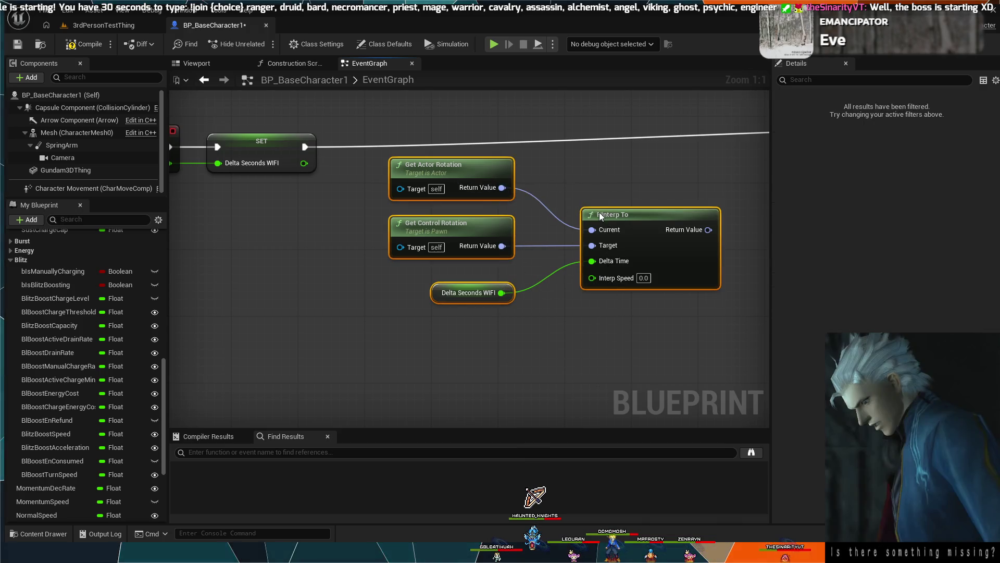
{"action": "left_click_drag", "start_coordinate": [599, 214], "coordinate": [499, 298]}
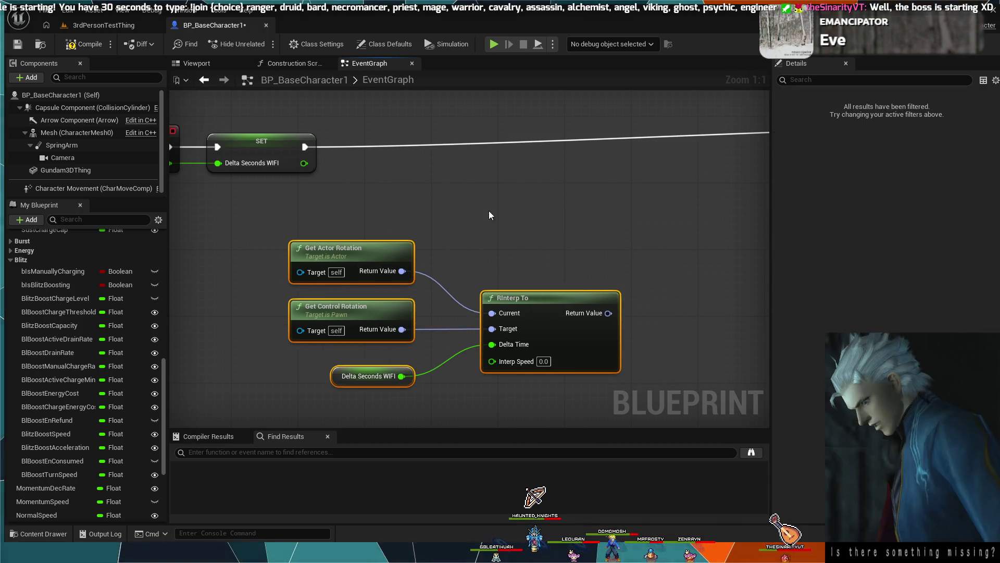
{"action": "mouse_move", "coordinate": [471, 223]}
{"action": "left_mouse_down"}
{"action": "mouse_move", "coordinate": [446, 158]}
{"action": "mouse_move", "coordinate": [534, 187]}
{"action": "left_mouse_up"}
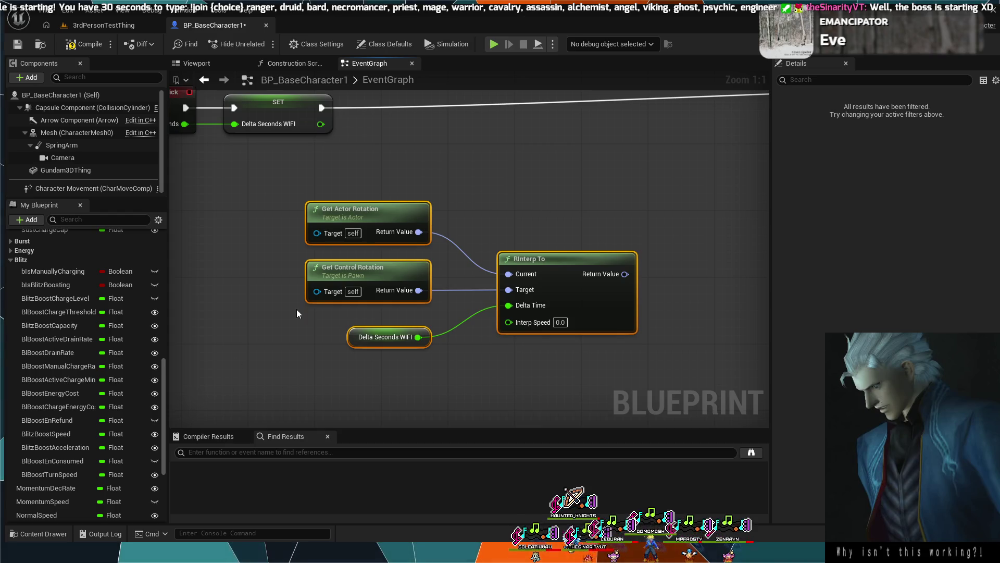
{"action": "scroll", "coordinate": [570, 180], "scroll_direction": "down", "scroll_amount": 1}
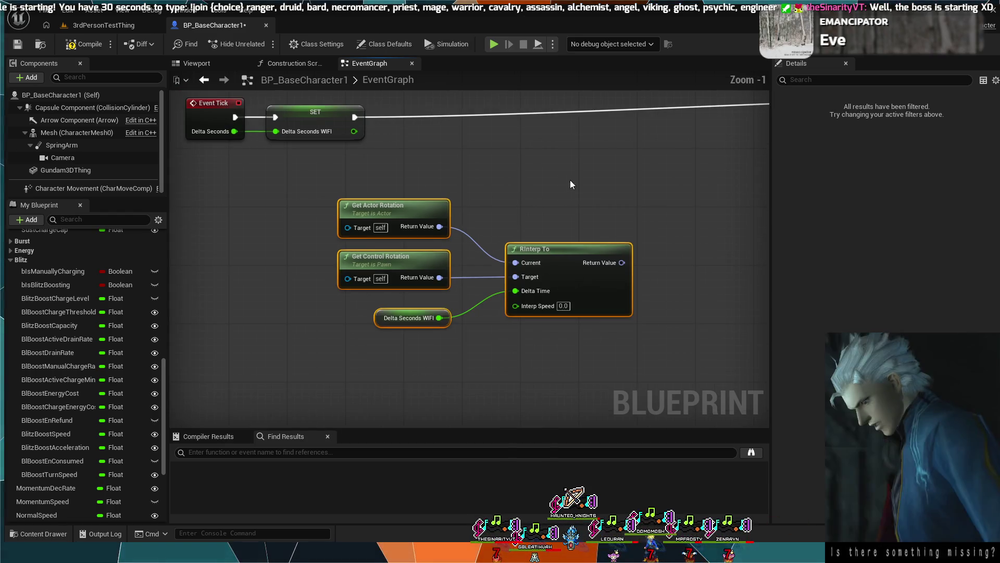
{"action": "left_click_drag", "start_coordinate": [570, 180], "coordinate": [489, 189]}
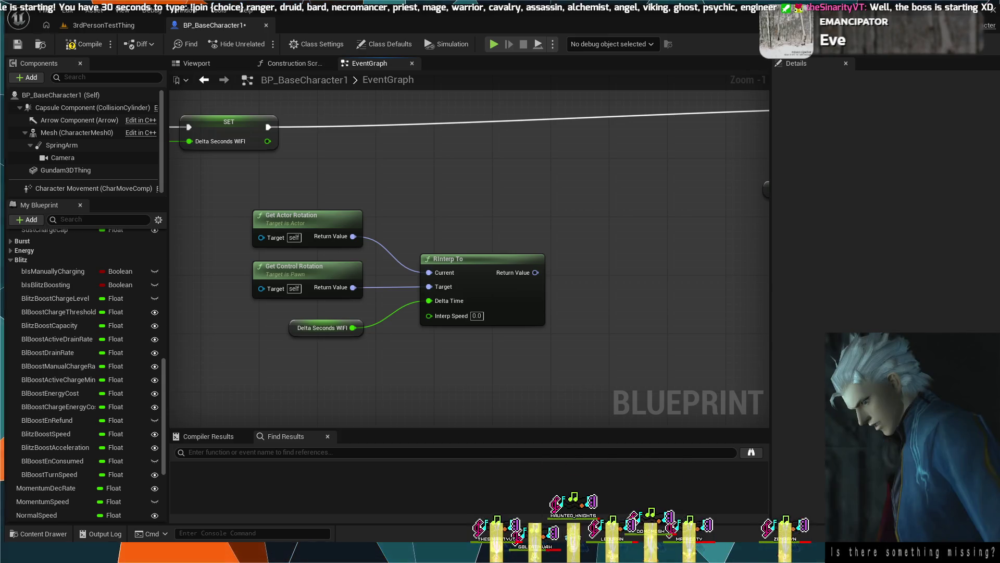
{"action": "scroll", "coordinate": [656, 333], "scroll_direction": "up", "scroll_amount": 1}
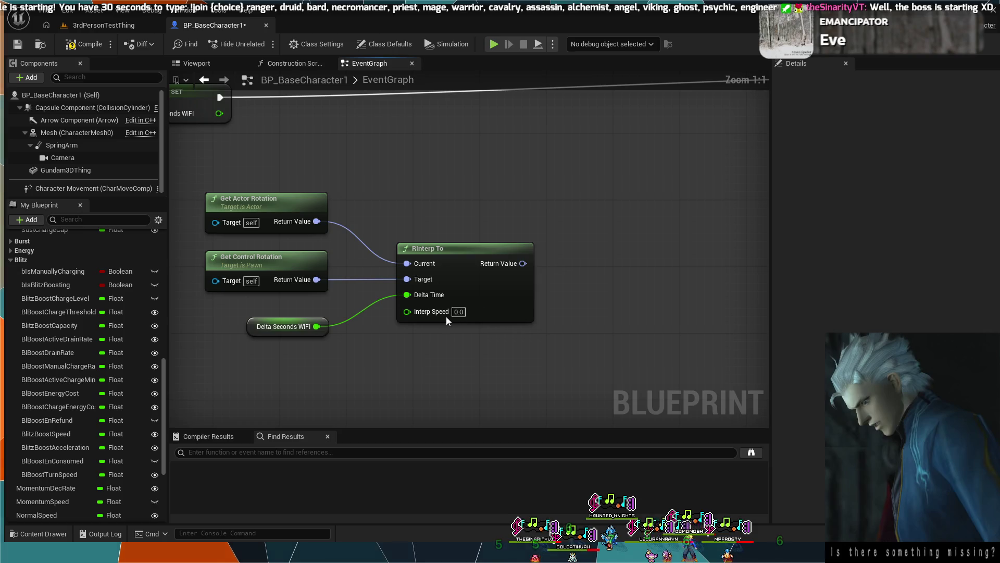
{"action": "mouse_move", "coordinate": [439, 186]}
{"action": "left_mouse_down"}
{"action": "mouse_move", "coordinate": [471, 254]}
{"action": "mouse_move", "coordinate": [267, 267]}
{"action": "left_mouse_up"}
Step: Pan the event graph to bring the Blitz Boost Charge Level getter into view
{"action": "left_click_drag", "start_coordinate": [493, 272], "coordinate": [435, 236]}
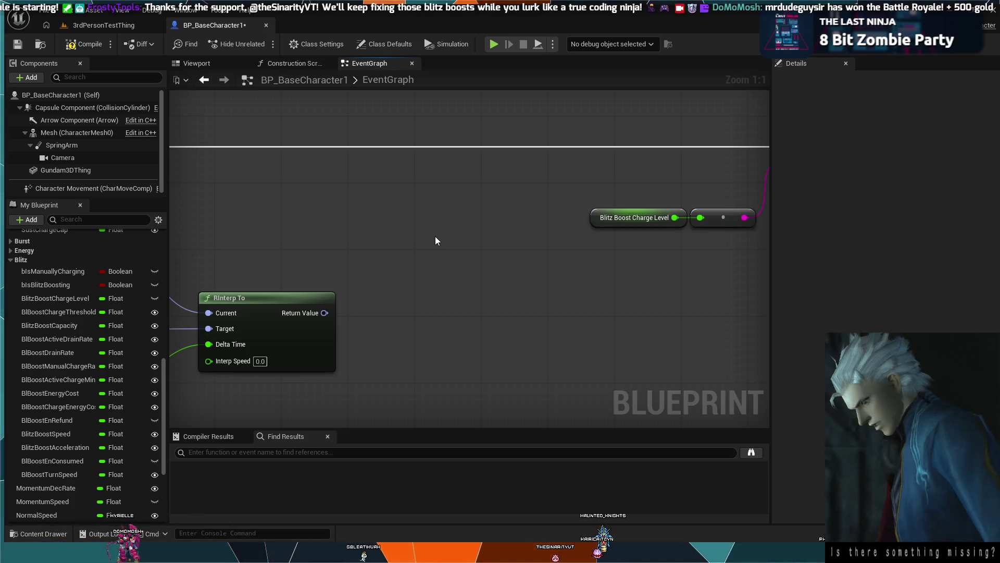
{"action": "scroll", "coordinate": [436, 331], "scroll_direction": "down", "scroll_amount": 3}
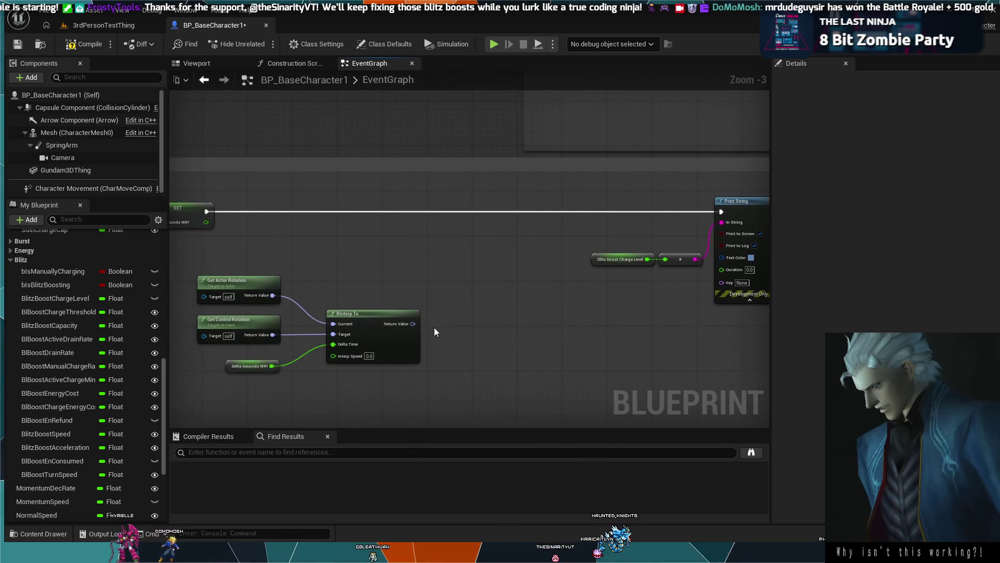
{"action": "scroll", "coordinate": [435, 332], "scroll_direction": "down", "scroll_amount": 2}
{"action": "mouse_move", "coordinate": [519, 313]}
{"action": "left_mouse_down"}
{"action": "mouse_move", "coordinate": [448, 284]}
{"action": "mouse_move", "coordinate": [588, 319]}
{"action": "left_mouse_up"}
{"action": "scroll", "coordinate": [492, 298], "scroll_direction": "down", "scroll_amount": 1}
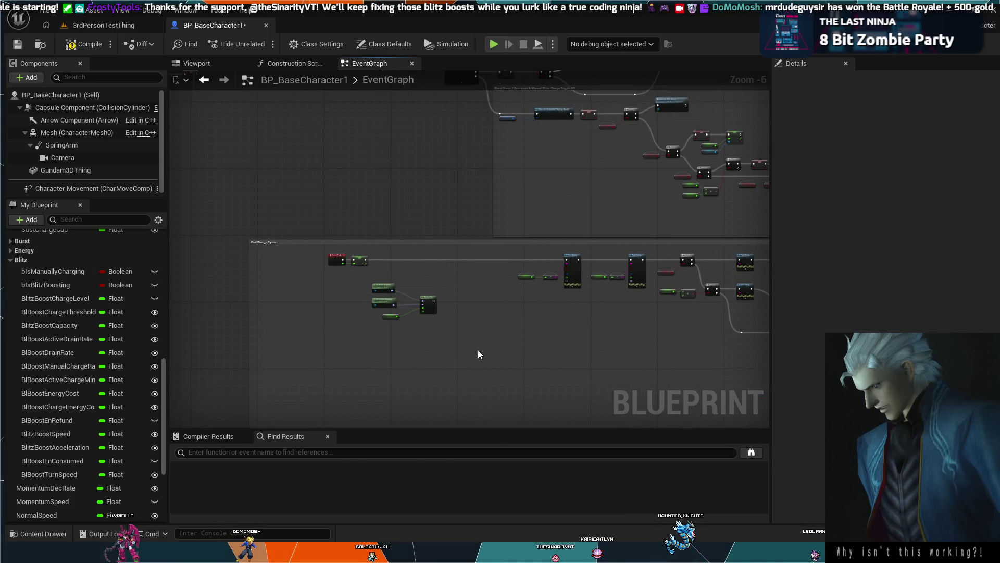
{"action": "scroll", "coordinate": [492, 318], "scroll_direction": "up", "scroll_amount": 1}
{"action": "scroll", "coordinate": [491, 318], "scroll_direction": "up", "scroll_amount": 1}
{"action": "scroll", "coordinate": [492, 317], "scroll_direction": "down", "scroll_amount": 1}
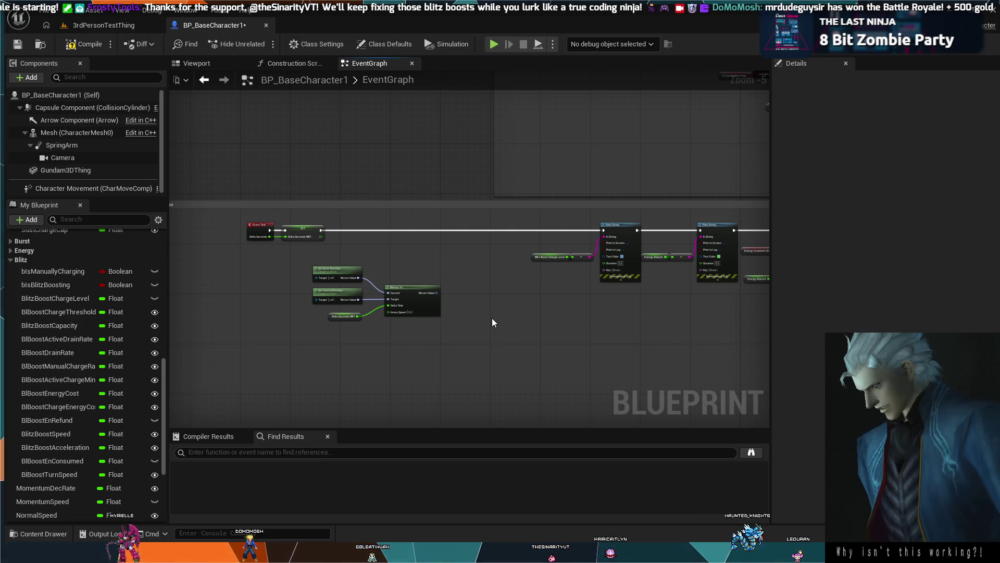
{"action": "scroll", "coordinate": [492, 318], "scroll_direction": "up", "scroll_amount": 3}
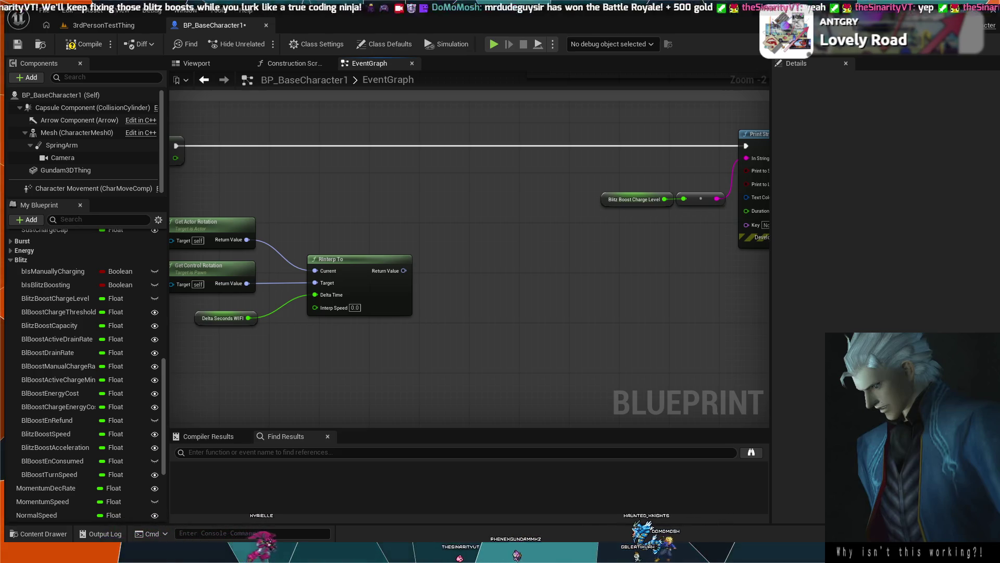
Step: Place a TurnSpeed getter directly beneath the RInterp To node
{"action": "mouse_move", "coordinate": [539, 343]}
{"action": "left_mouse_down"}
{"action": "mouse_move", "coordinate": [500, 329]}
{"action": "mouse_move", "coordinate": [569, 330]}
{"action": "mouse_move", "coordinate": [483, 286]}
{"action": "mouse_move", "coordinate": [418, 319]}
{"action": "left_mouse_up"}
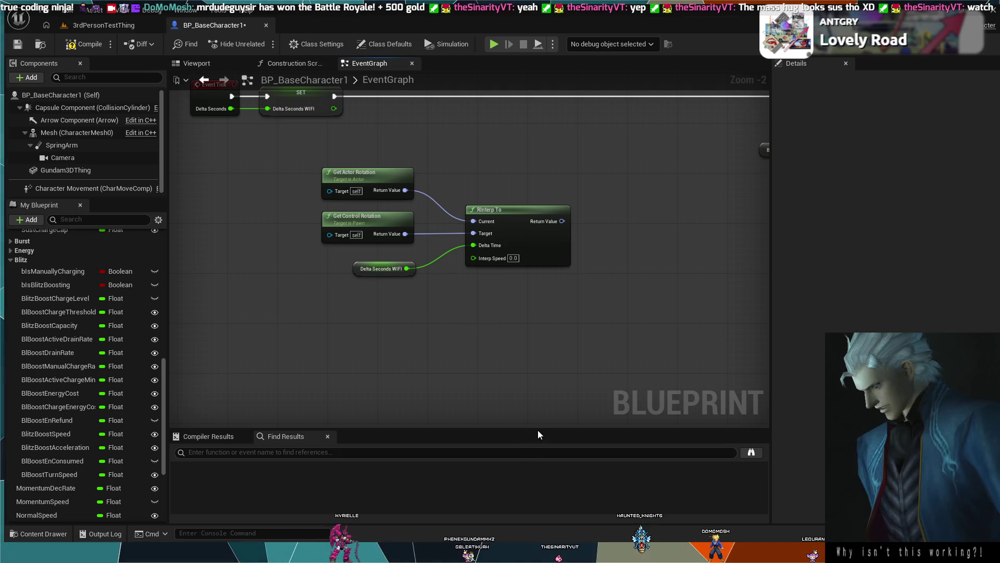
{"action": "key", "text": "ctrl+v"}
{"action": "left_click_drag", "start_coordinate": [482, 329], "coordinate": [420, 303]}
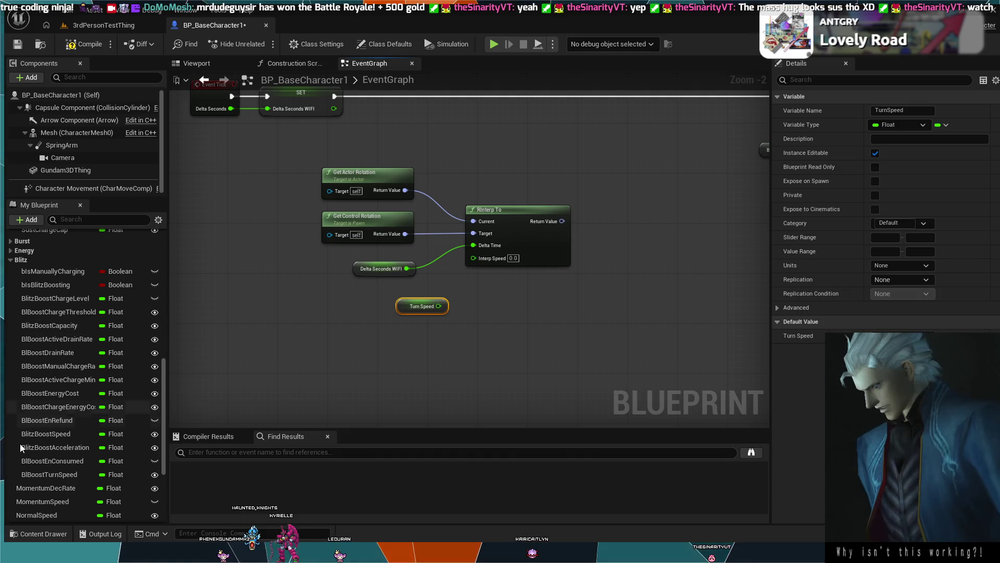
Step: Add a TurnSpeedMultiplier getter and a Multiply node fed by Turn Speed
{"action": "scroll", "coordinate": [52, 489], "scroll_direction": "down", "scroll_amount": 5}
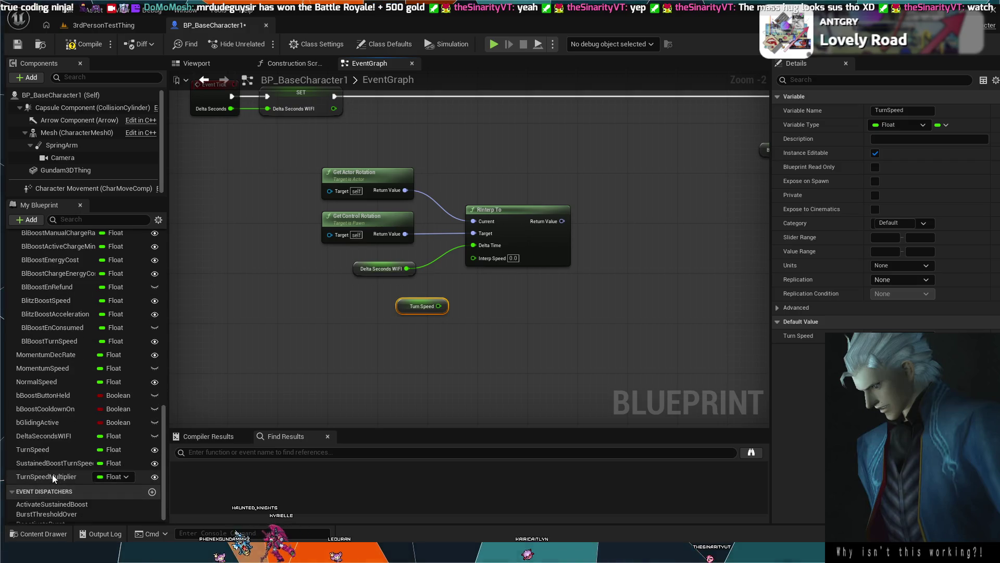
{"action": "left_click", "coordinate": [52, 475]}
{"action": "key", "text": "ctrl+v"}
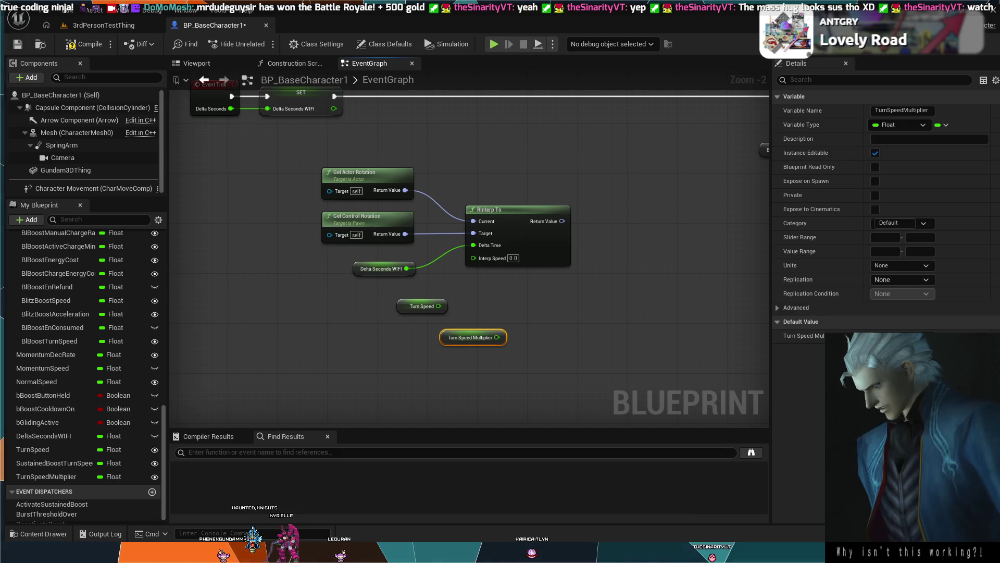
{"action": "left_click_drag", "start_coordinate": [439, 306], "coordinate": [459, 311]}
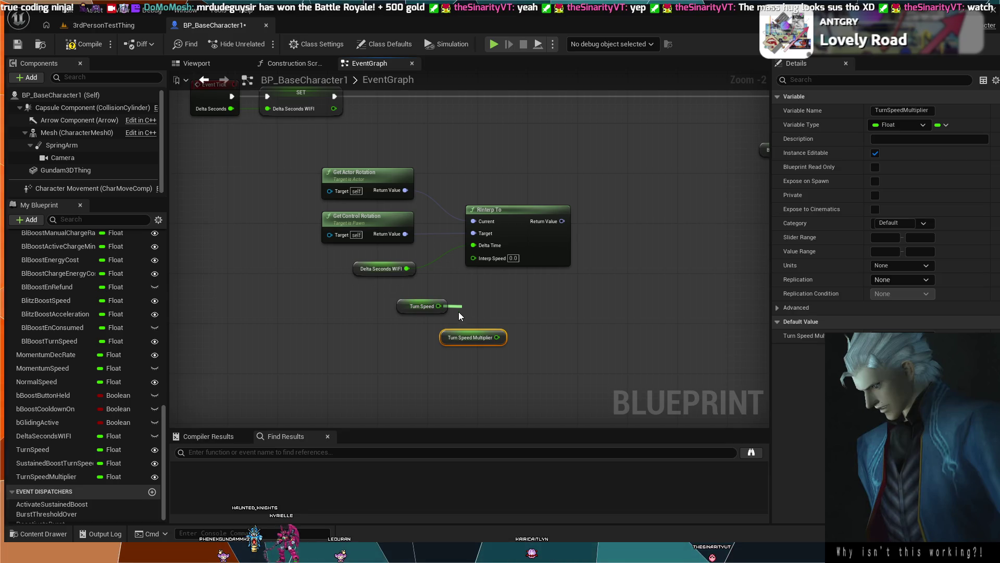
{"action": "left_click", "coordinate": [495, 396]}
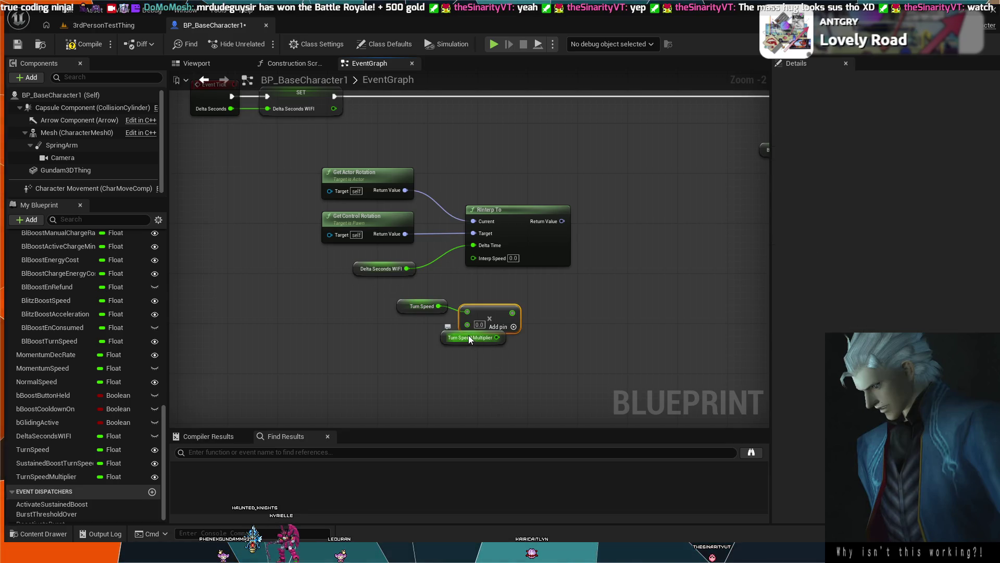
Step: Group the Multiply node with the TurnSpeed and TurnSpeedMultiplier getters, shifted left
{"action": "mouse_move", "coordinate": [469, 339]}
{"action": "left_mouse_down"}
{"action": "mouse_move", "coordinate": [400, 333]}
{"action": "mouse_move", "coordinate": [502, 323]}
{"action": "mouse_move", "coordinate": [487, 338]}
{"action": "mouse_move", "coordinate": [486, 329]}
{"action": "mouse_move", "coordinate": [424, 336]}
{"action": "mouse_move", "coordinate": [485, 319]}
{"action": "mouse_move", "coordinate": [459, 332]}
{"action": "left_mouse_up"}
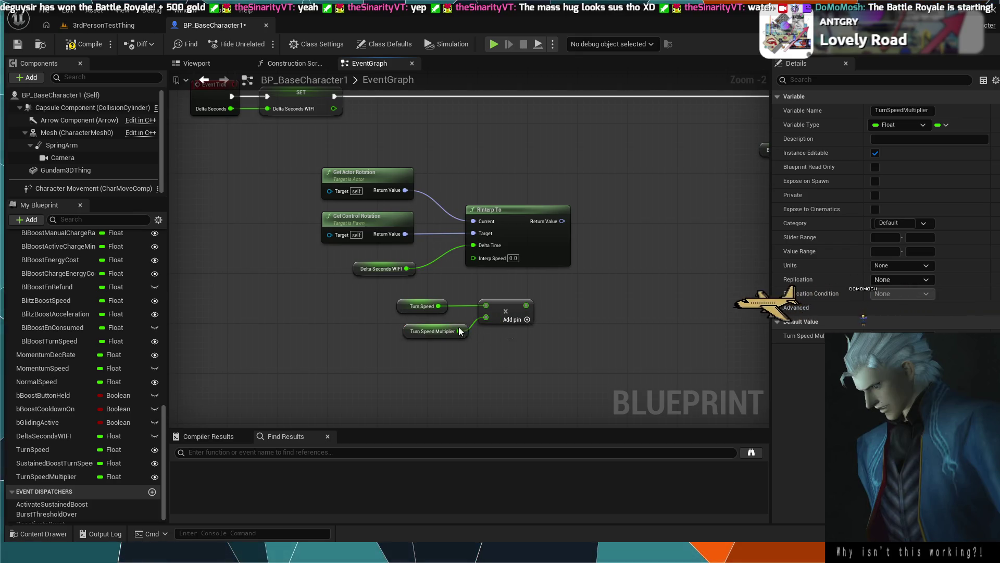
{"action": "left_click_drag", "start_coordinate": [544, 346], "coordinate": [391, 293]}
{"action": "mouse_move", "coordinate": [530, 309]}
{"action": "left_mouse_down"}
{"action": "mouse_move", "coordinate": [449, 309]}
{"action": "mouse_move", "coordinate": [468, 261]}
{"action": "left_mouse_up"}
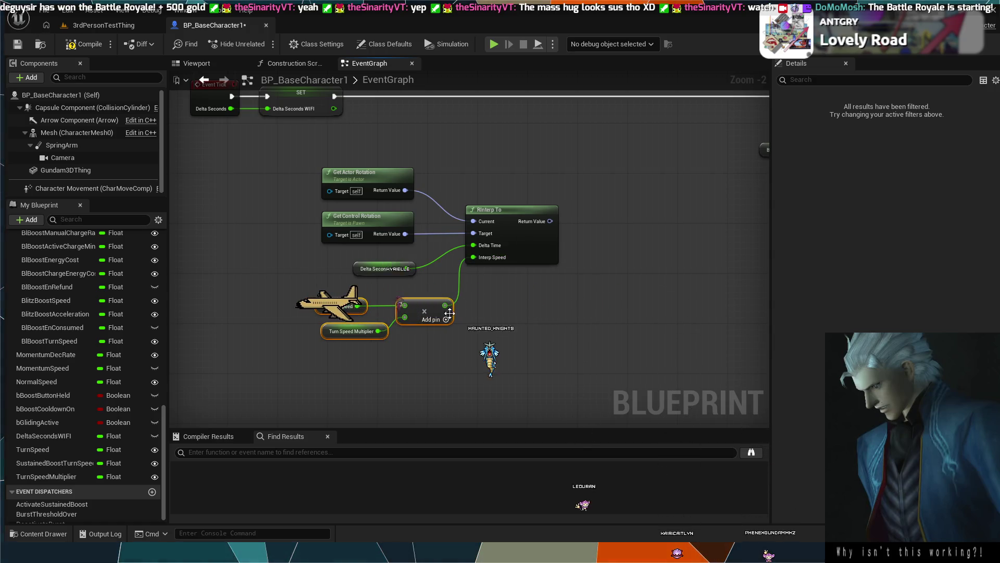
{"action": "left_click_drag", "start_coordinate": [449, 313], "coordinate": [443, 313]}
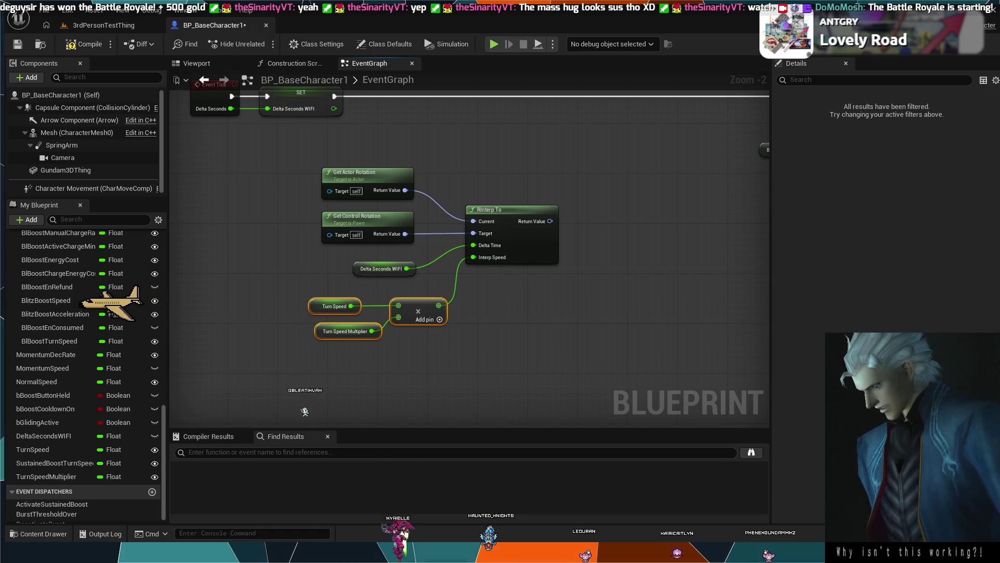
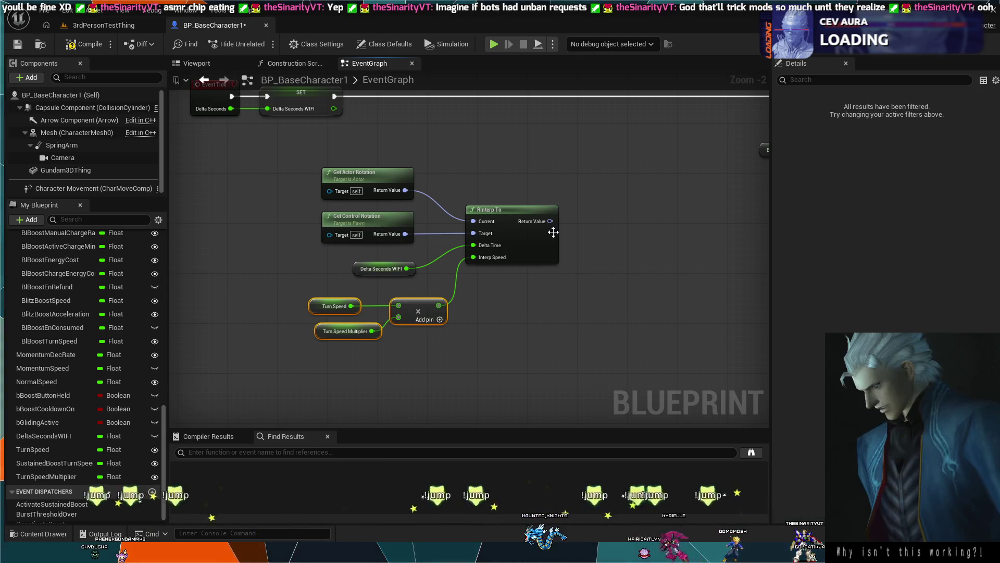
Step: Feed RInterp To's Return Value into a new Set Actor Rotation node, wired between SET and Print String
{"action": "mouse_move", "coordinate": [550, 221]}
{"action": "left_mouse_down"}
{"action": "mouse_move", "coordinate": [581, 223]}
{"action": "mouse_move", "coordinate": [604, 186]}
{"action": "left_mouse_up"}
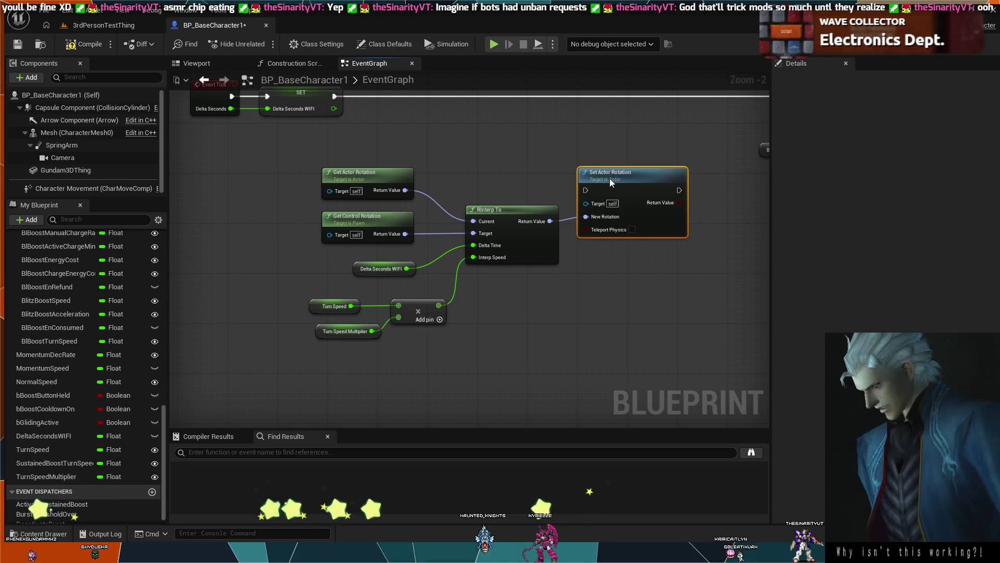
{"action": "left_click_drag", "start_coordinate": [609, 178], "coordinate": [608, 184]}
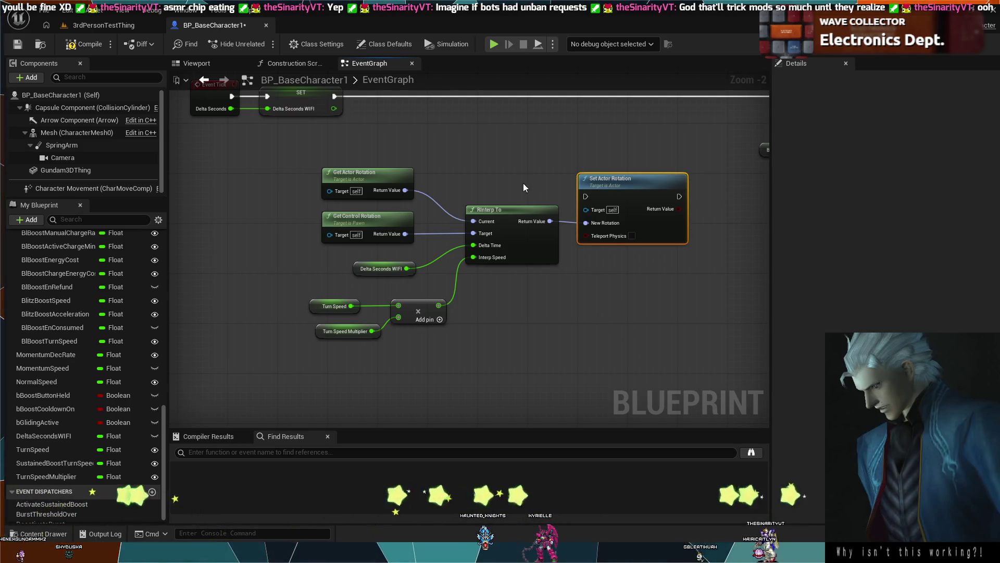
{"action": "left_click_drag", "start_coordinate": [523, 183], "coordinate": [443, 270]}
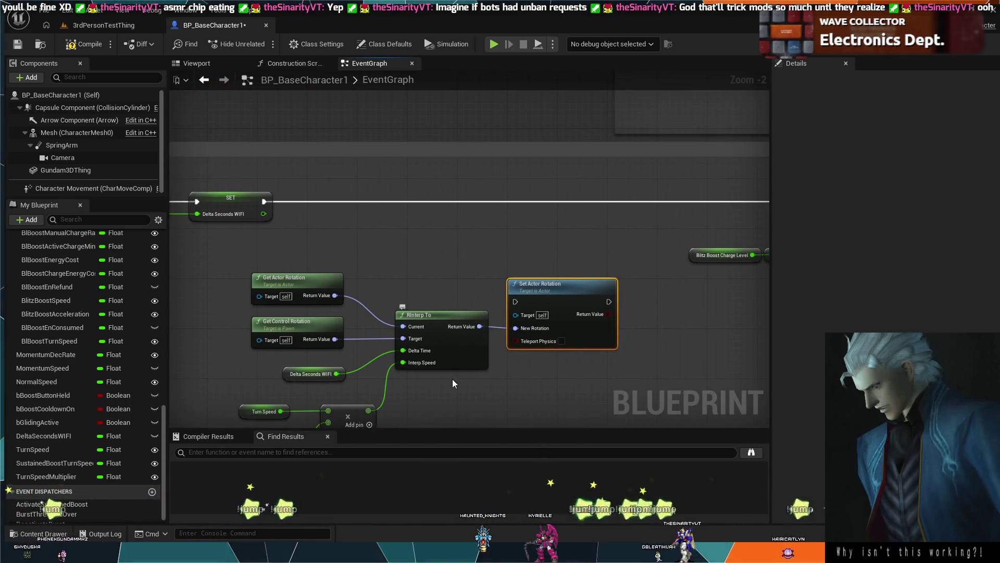
{"action": "left_click_drag", "start_coordinate": [435, 319], "coordinate": [429, 288]}
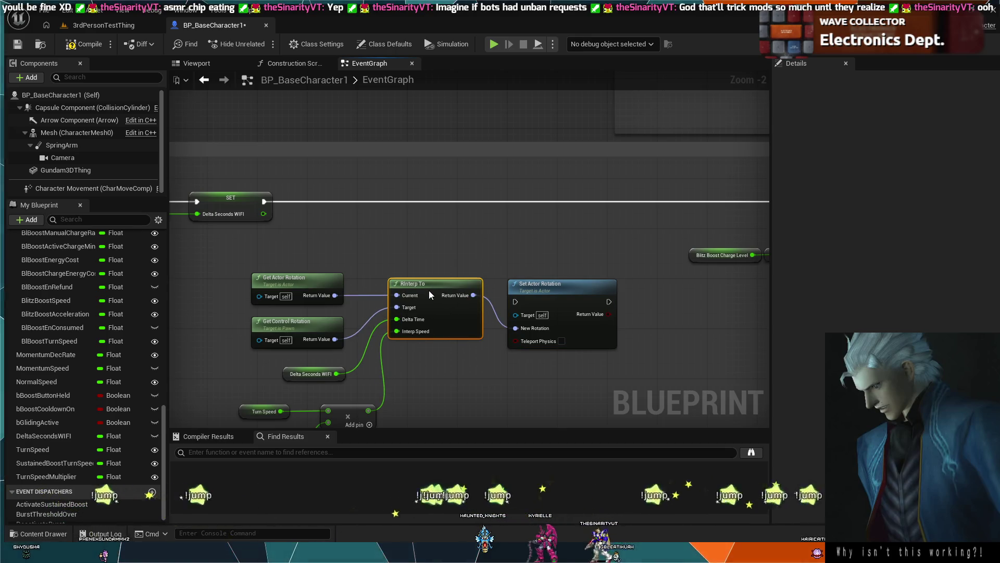
{"action": "left_click_drag", "start_coordinate": [303, 344], "coordinate": [406, 305]}
{"action": "mouse_move", "coordinate": [333, 412]}
{"action": "left_mouse_down"}
{"action": "mouse_move", "coordinate": [437, 375]}
{"action": "mouse_move", "coordinate": [424, 363]}
{"action": "left_mouse_up"}
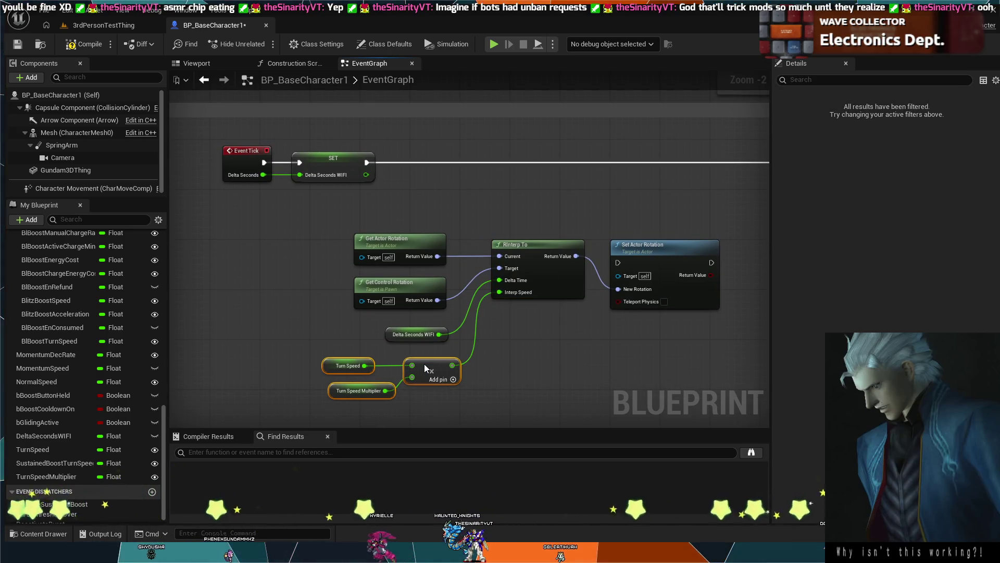
{"action": "left_click", "coordinate": [575, 348]}
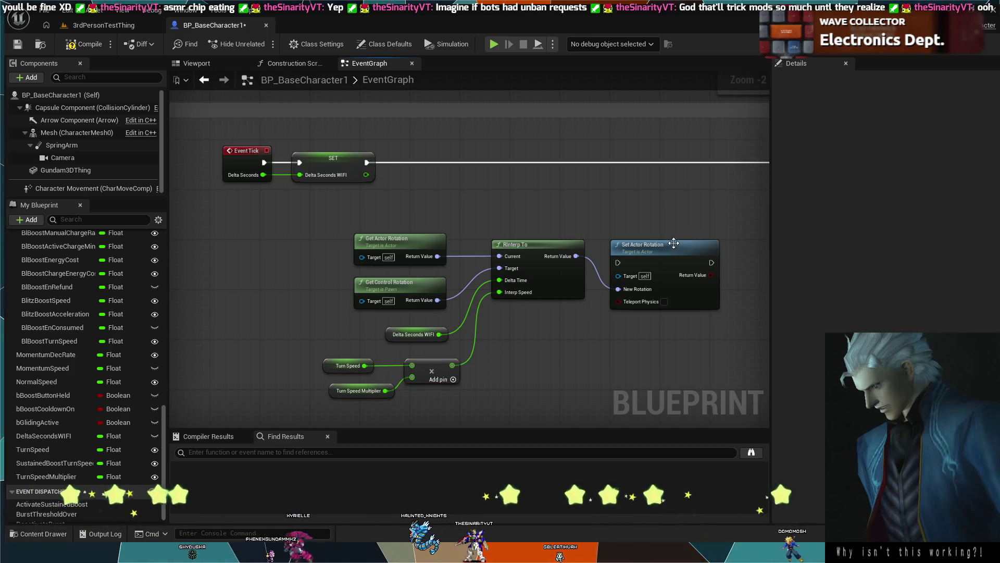
{"action": "left_click_drag", "start_coordinate": [672, 248], "coordinate": [658, 185]}
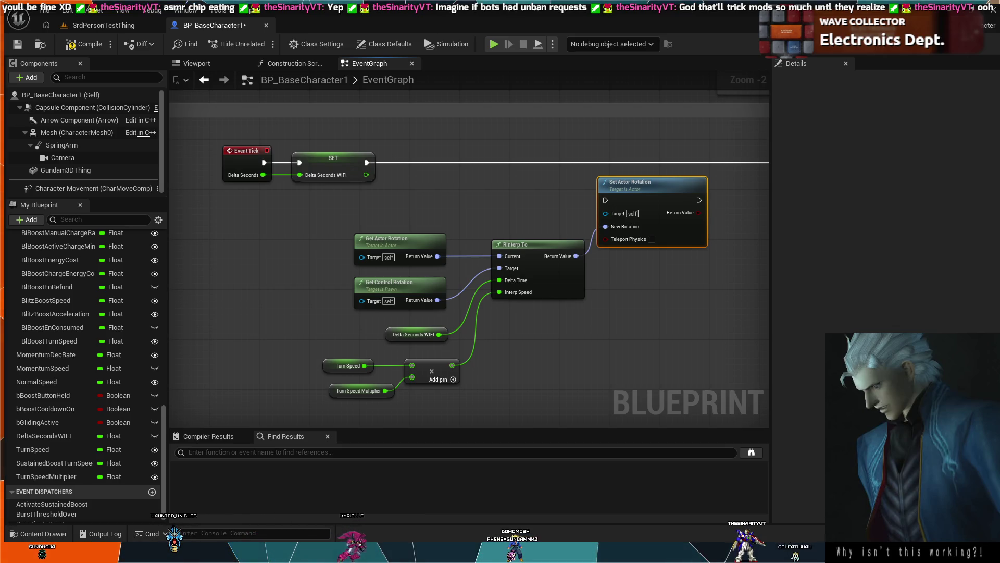
{"action": "mouse_move", "coordinate": [443, 212]}
{"action": "left_mouse_down"}
{"action": "mouse_move", "coordinate": [679, 194]}
{"action": "mouse_move", "coordinate": [675, 213]}
{"action": "left_mouse_up"}
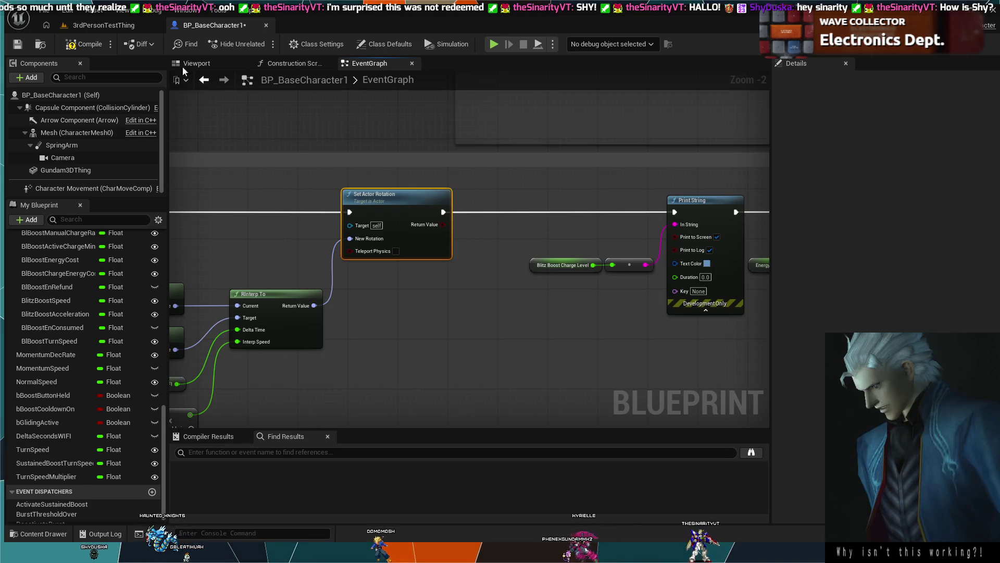
Step: Select BP_BaseCharacter1 (Self) in Components to show its Class Defaults in Details
{"action": "left_click", "coordinate": [94, 95]}
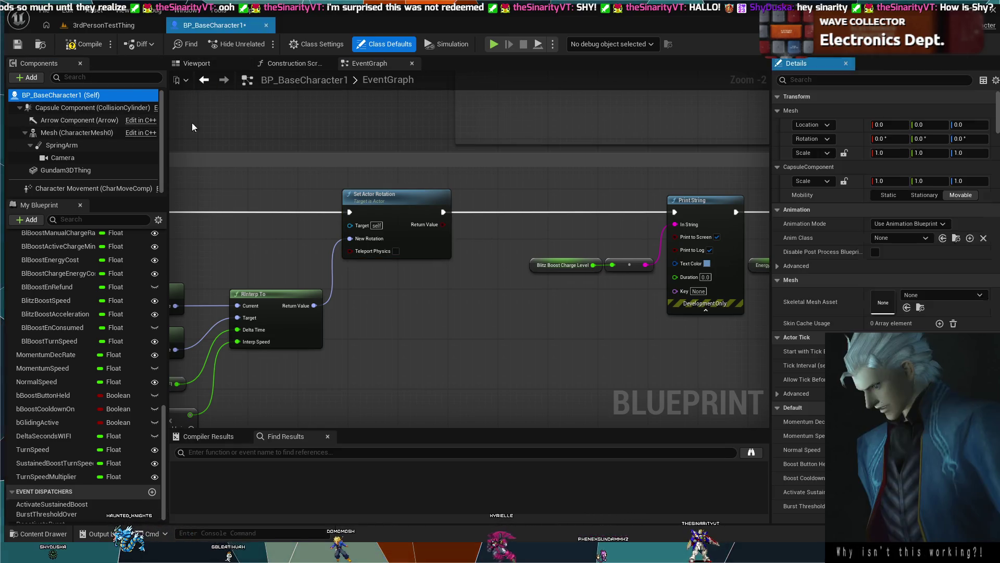
Step: Filter the Details properties by 'yaw', then switch to the 3rdPersonTestThing level
{"action": "left_click", "coordinate": [825, 80]}
{"action": "type", "text": "taw"}
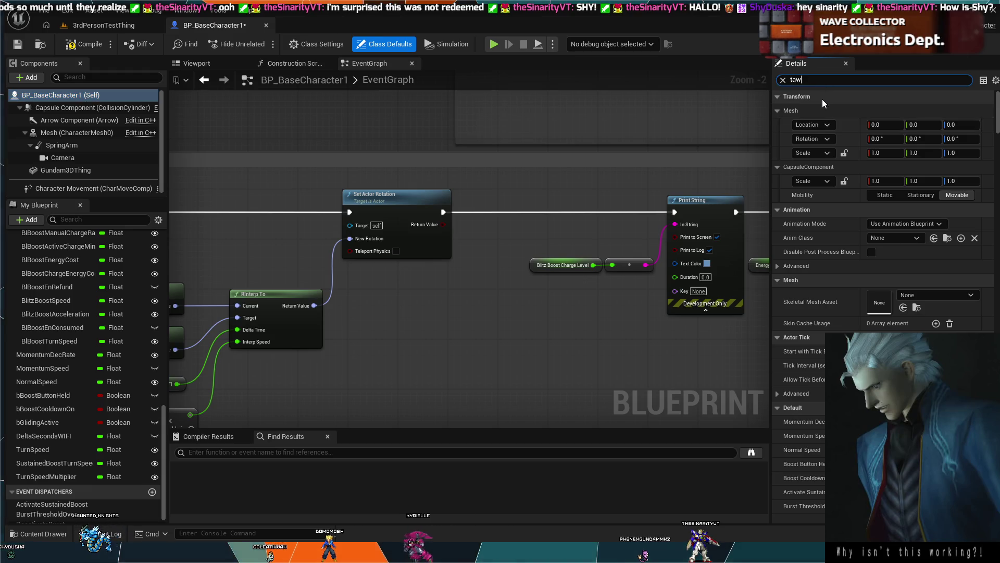
{"action": "key", "text": "BackSpace"}
{"action": "key", "text": "BackSpace"}
{"action": "key", "text": "BackSpace"}
{"action": "type", "text": "yaw"}
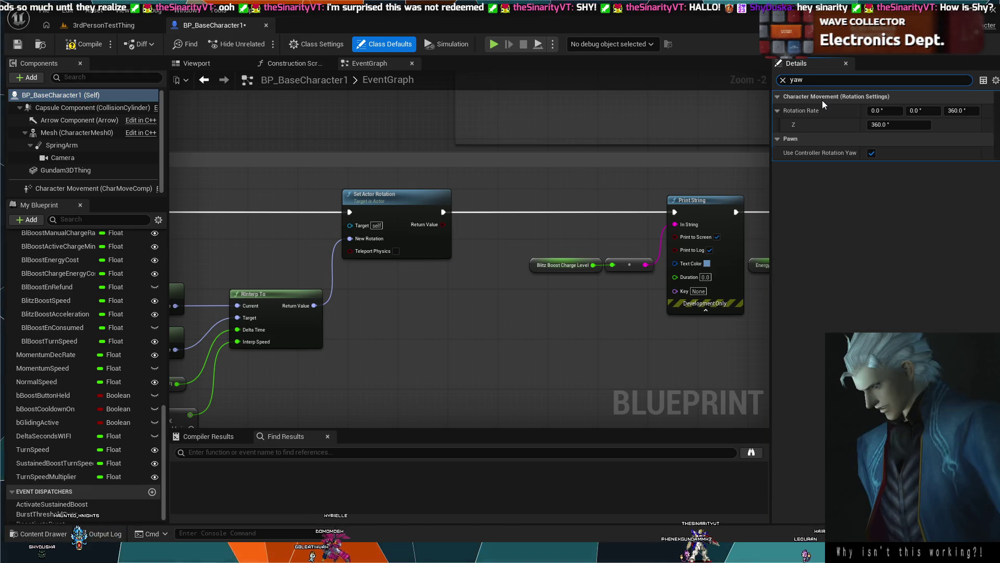
{"action": "left_click", "coordinate": [109, 25]}
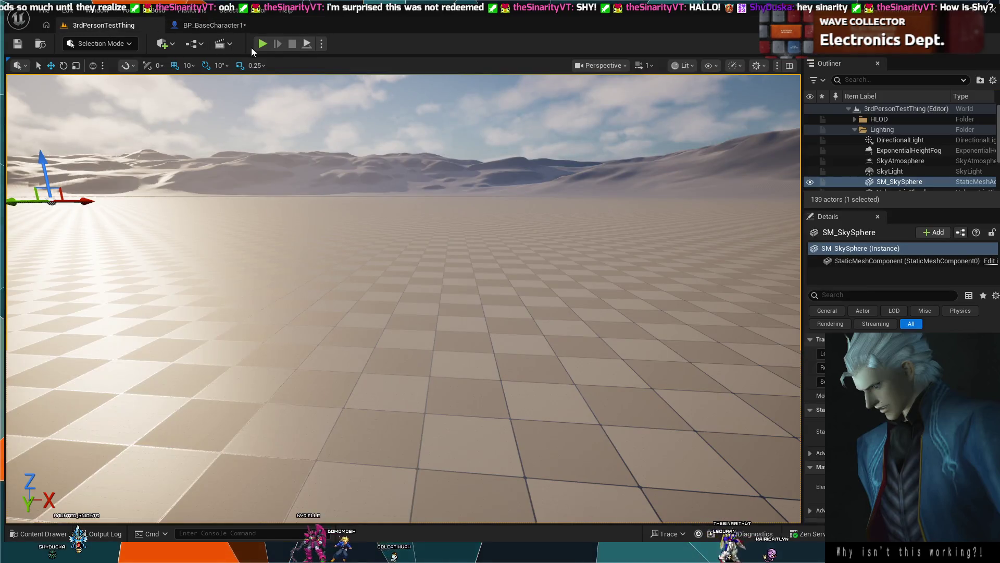
Step: Play-test the 3rdPersonTestThing level, stop it, and return to BP_BaseCharacter1
{"action": "left_click", "coordinate": [262, 43]}
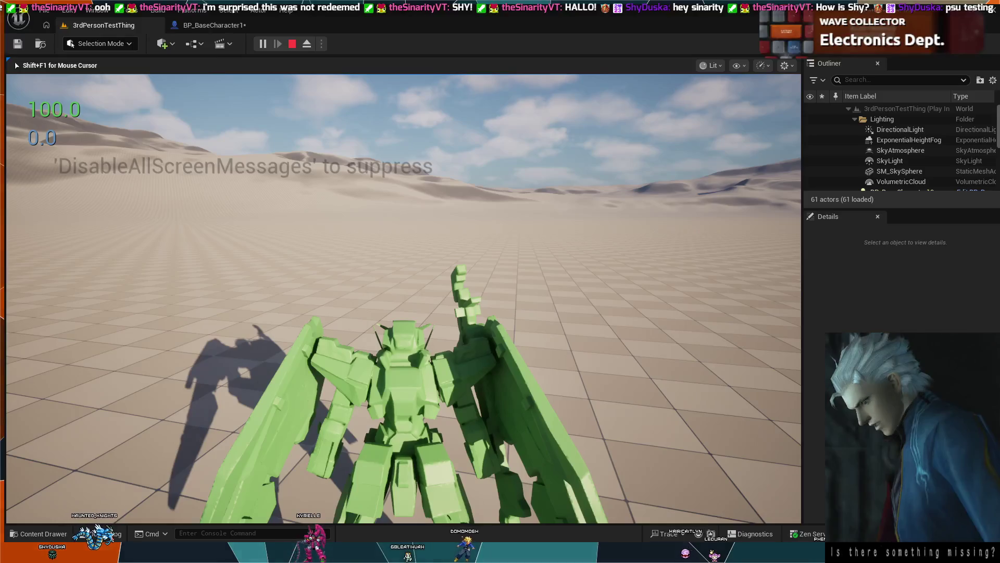
{"action": "key", "text": "Escape"}
{"action": "left_click", "coordinate": [198, 26]}
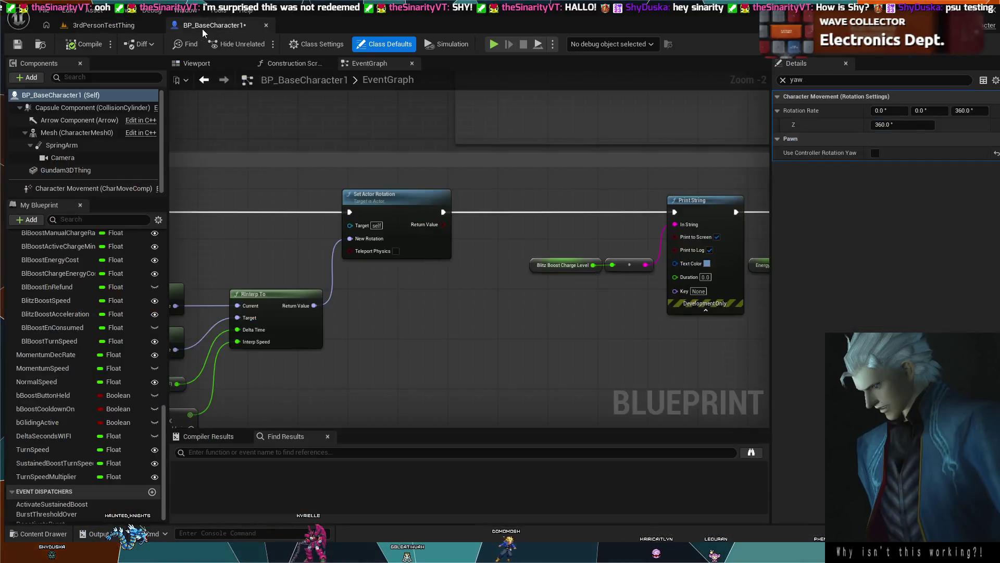
Step: Zoom out to the Event Tick rotation nodes, then show BP_BaseCharacter1's Viewport
{"action": "scroll", "coordinate": [529, 266], "scroll_direction": "down", "scroll_amount": 2}
{"action": "left_click_drag", "start_coordinate": [355, 223], "coordinate": [453, 236]}
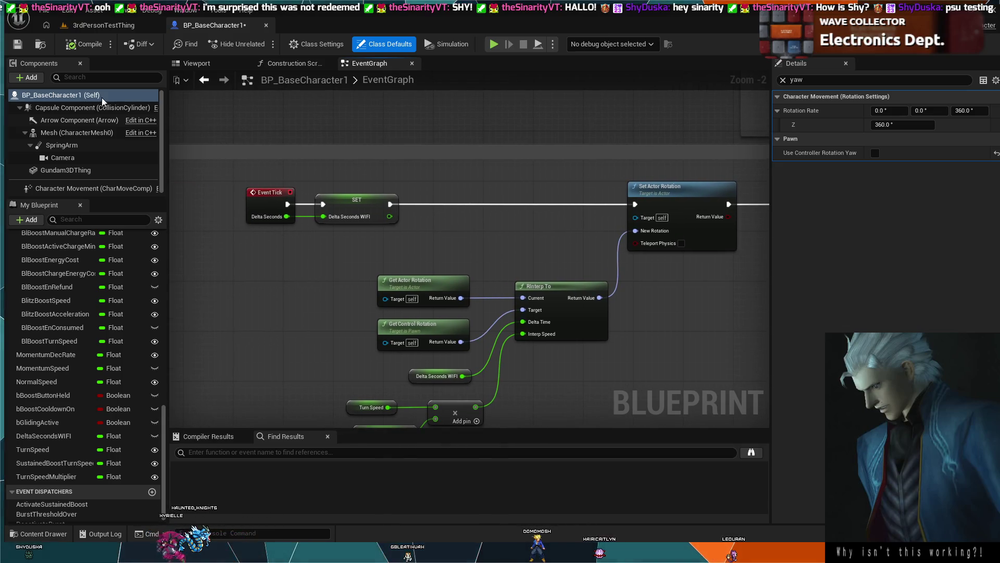
{"action": "left_click", "coordinate": [80, 96]}
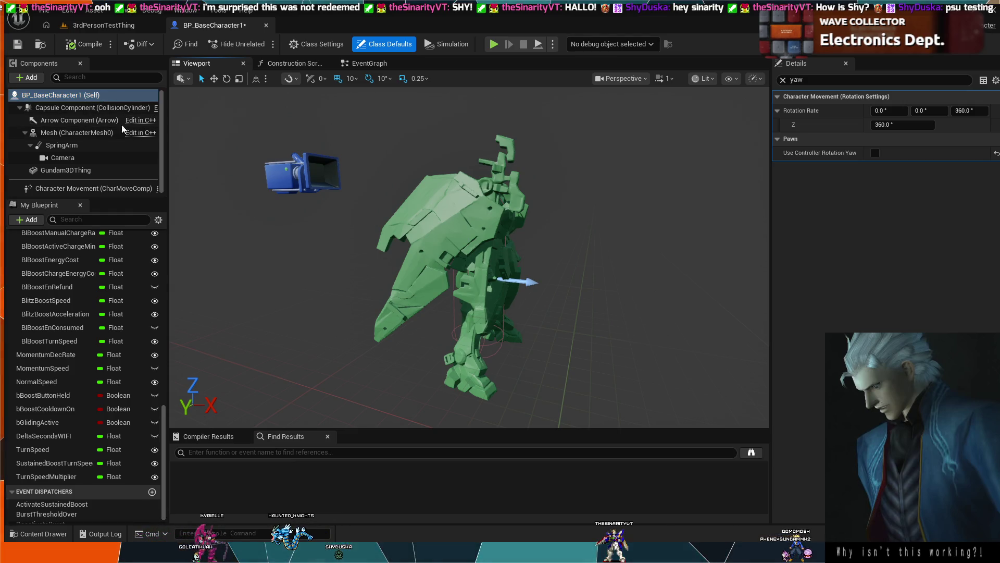
Step: Select the BP_BaseCharacter1 root component and briefly check the 3rdPersonTestThing level
{"action": "left_click", "coordinate": [94, 96]}
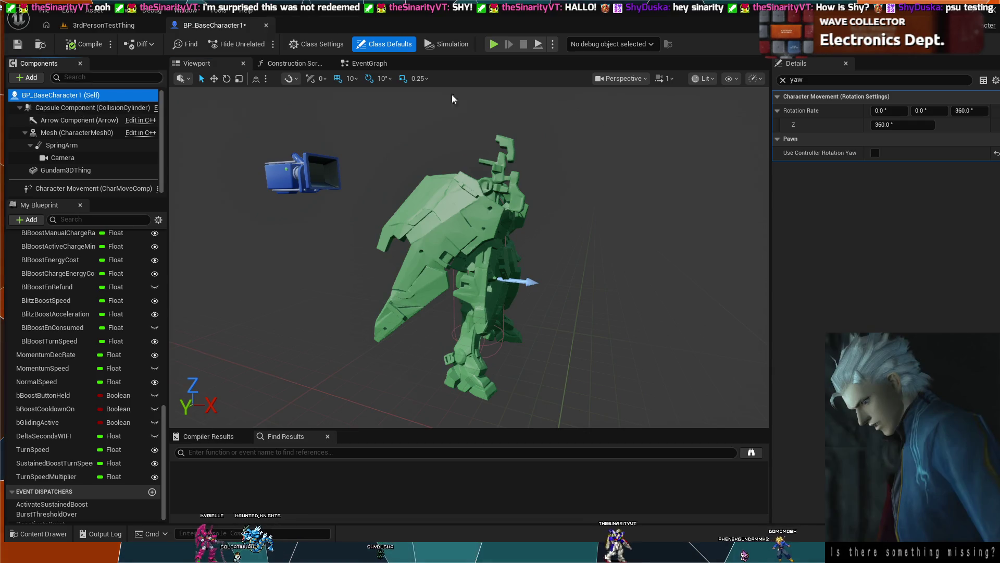
{"action": "left_click", "coordinate": [118, 26]}
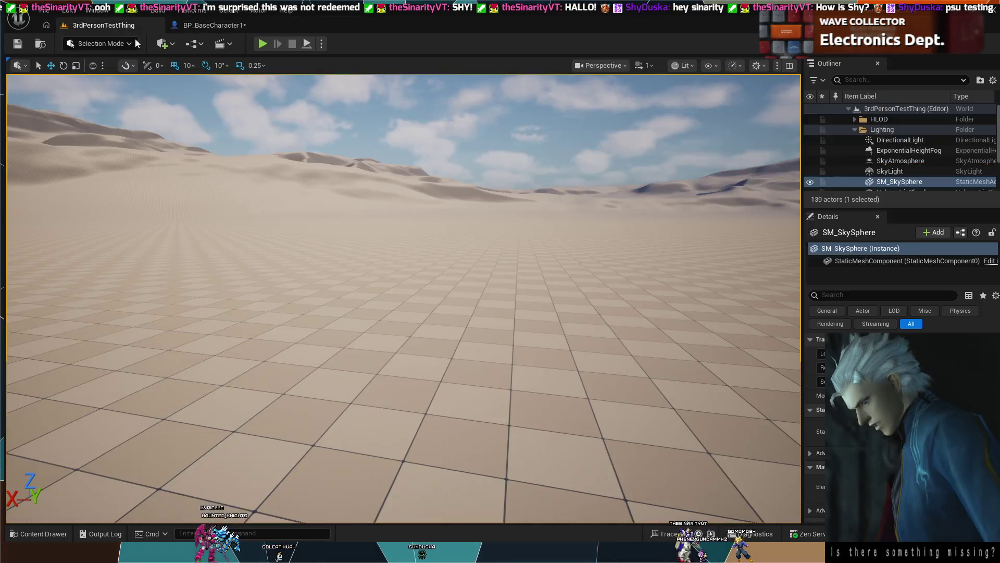
{"action": "left_click", "coordinate": [192, 27]}
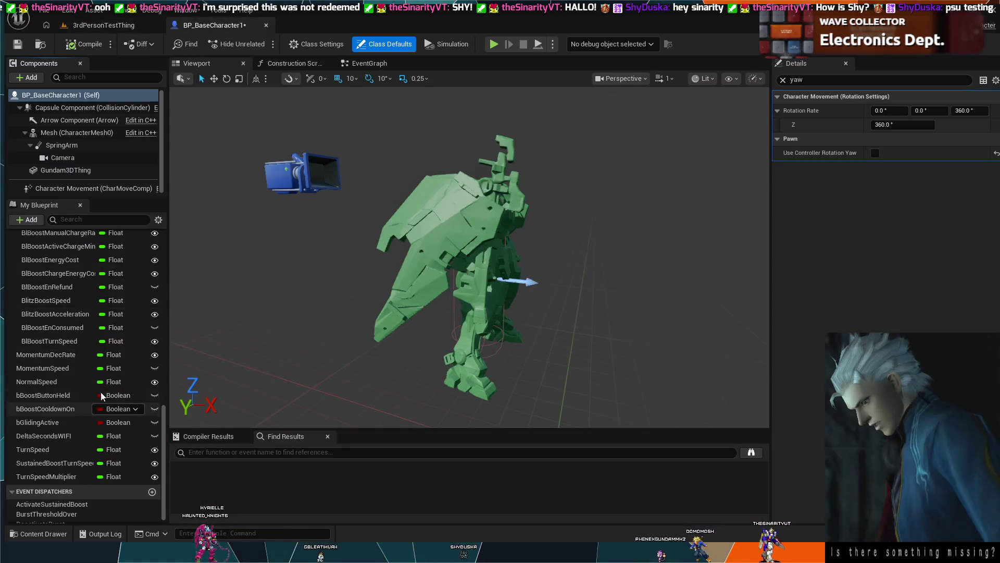
Step: Set the TurnSpeed variable's default value to 80 and compile the blueprint
{"action": "left_click", "coordinate": [51, 451]}
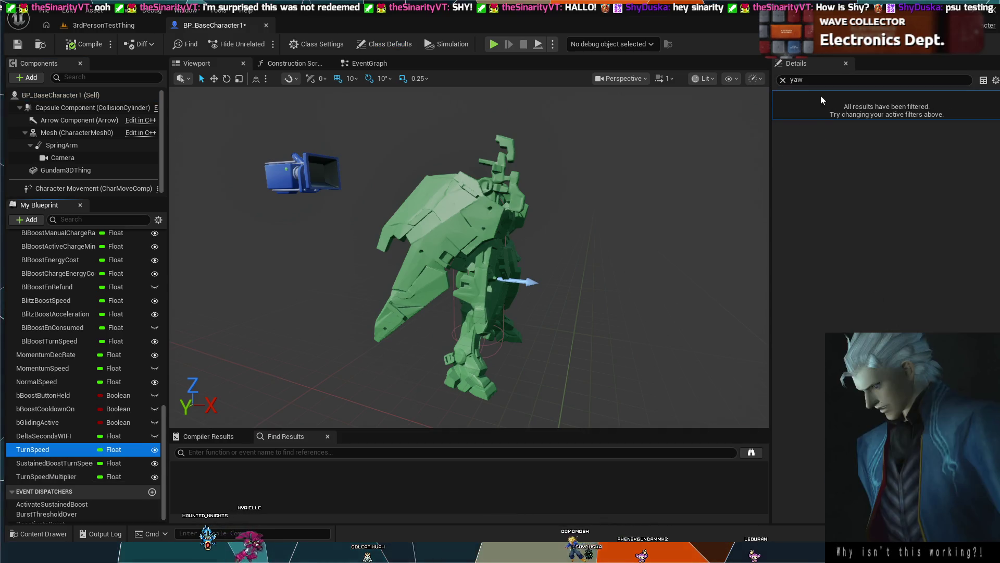
{"action": "left_click", "coordinate": [781, 81]}
{"action": "left_click", "coordinate": [779, 115]}
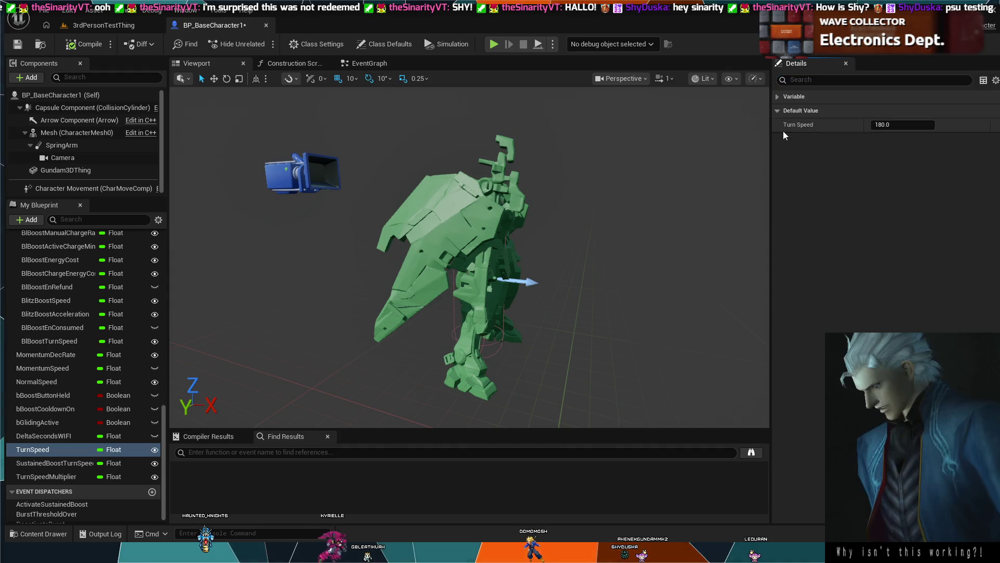
{"action": "left_click", "coordinate": [902, 124]}
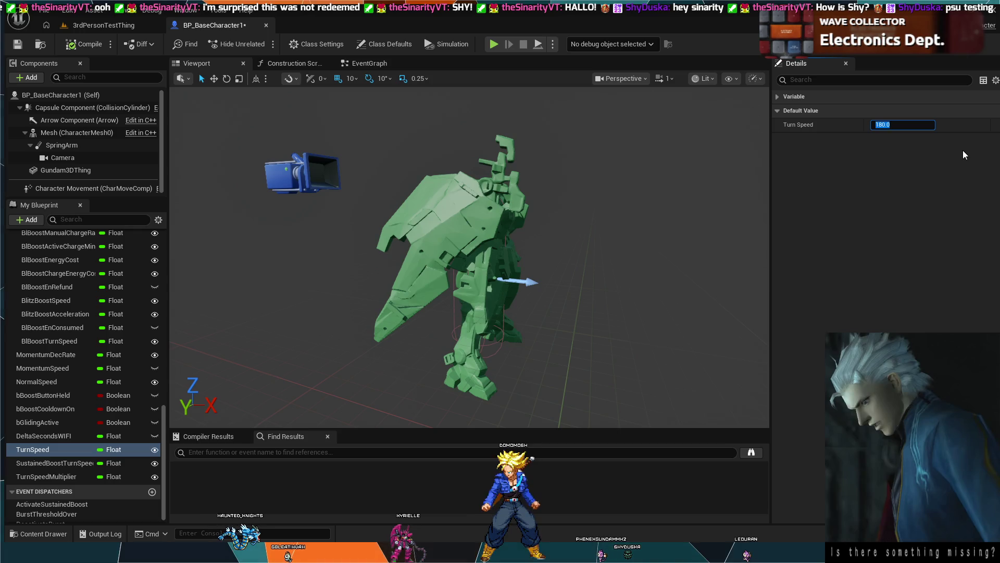
{"action": "type", "text": "80"}
{"action": "key", "text": "Return"}
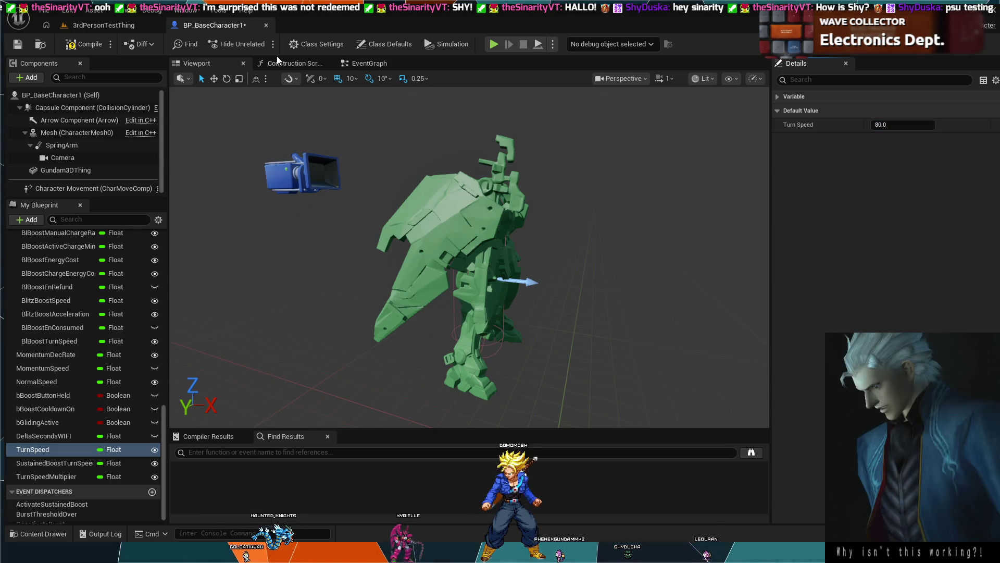
{"action": "left_click", "coordinate": [75, 46]}
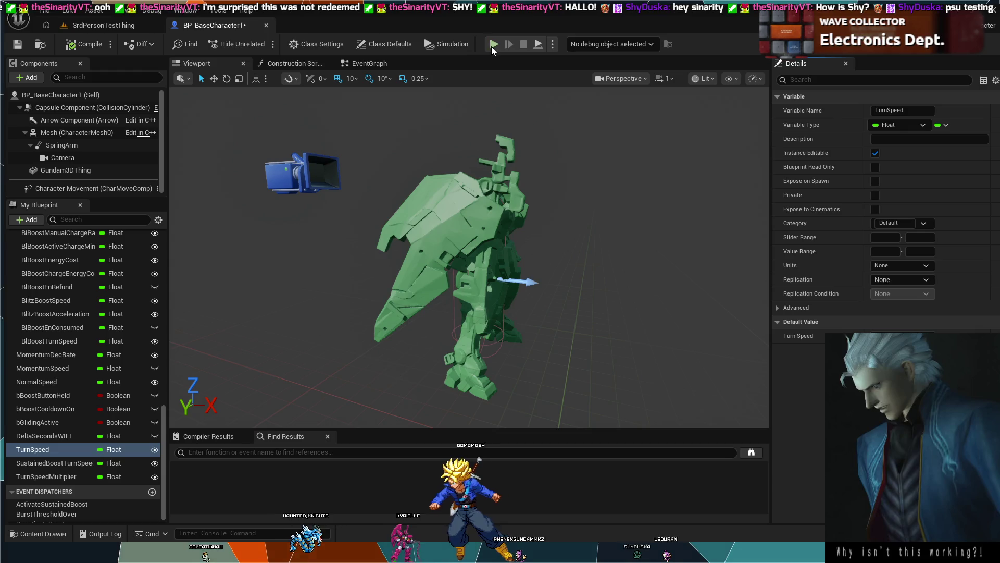
Step: Play-test the level twice with the slower TurnSpeed
{"action": "left_click", "coordinate": [493, 45]}
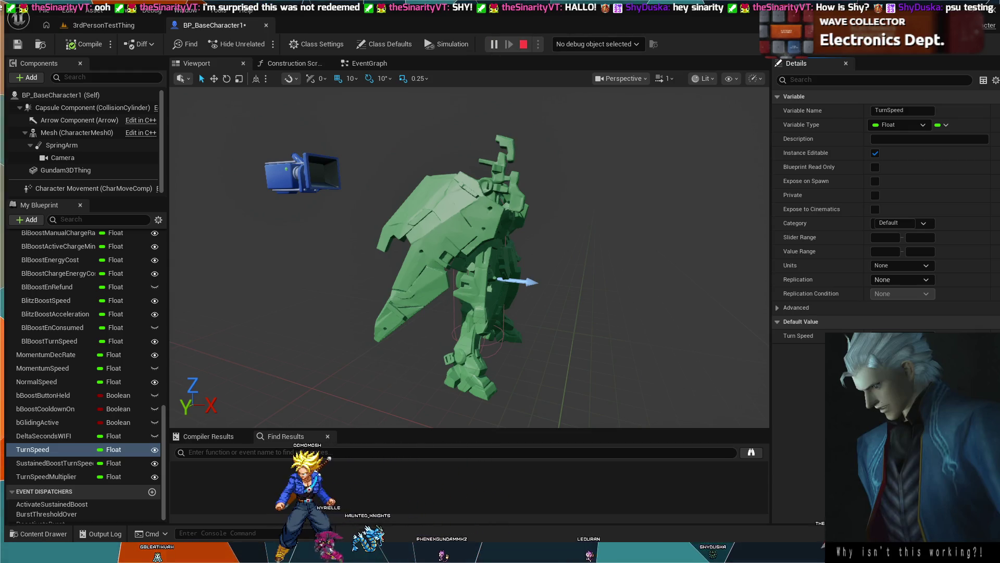
{"action": "key", "text": "Escape"}
{"action": "left_click", "coordinate": [262, 45]}
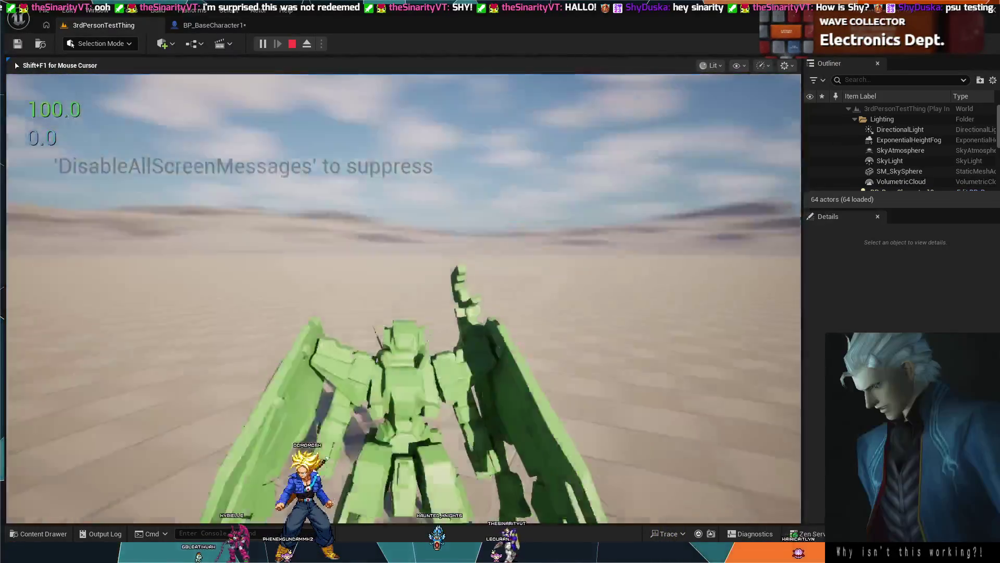
{"action": "key", "text": "Escape"}
Step: Go back to BP_BaseCharacter1 and open its EventGraph
{"action": "left_click", "coordinate": [227, 27]}
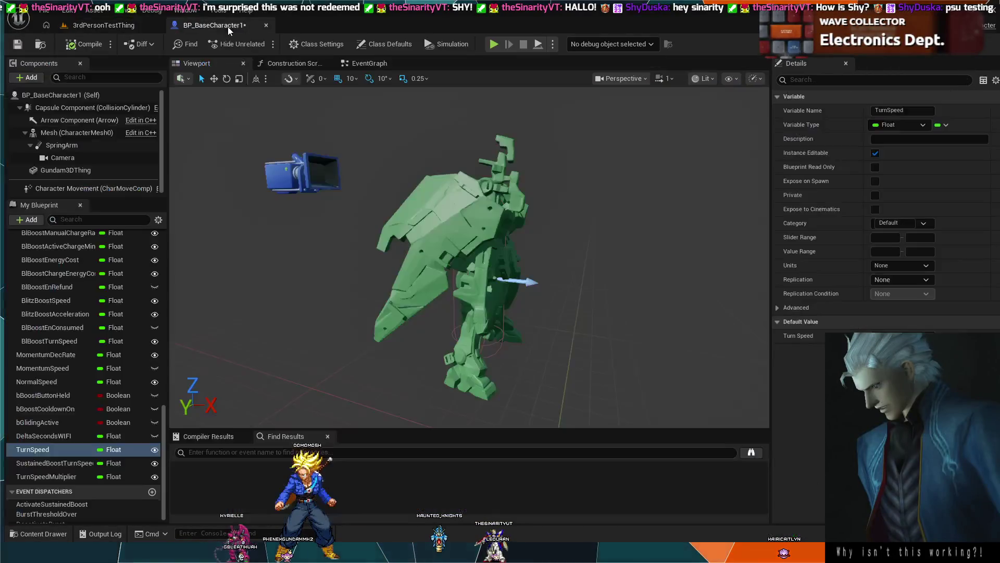
{"action": "left_click", "coordinate": [112, 23]}
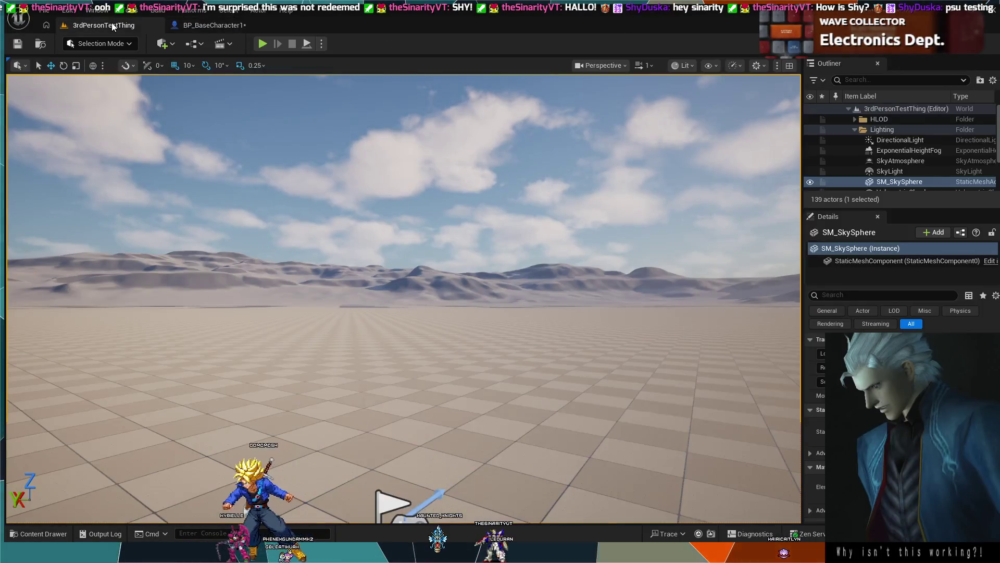
{"action": "left_click", "coordinate": [192, 24]}
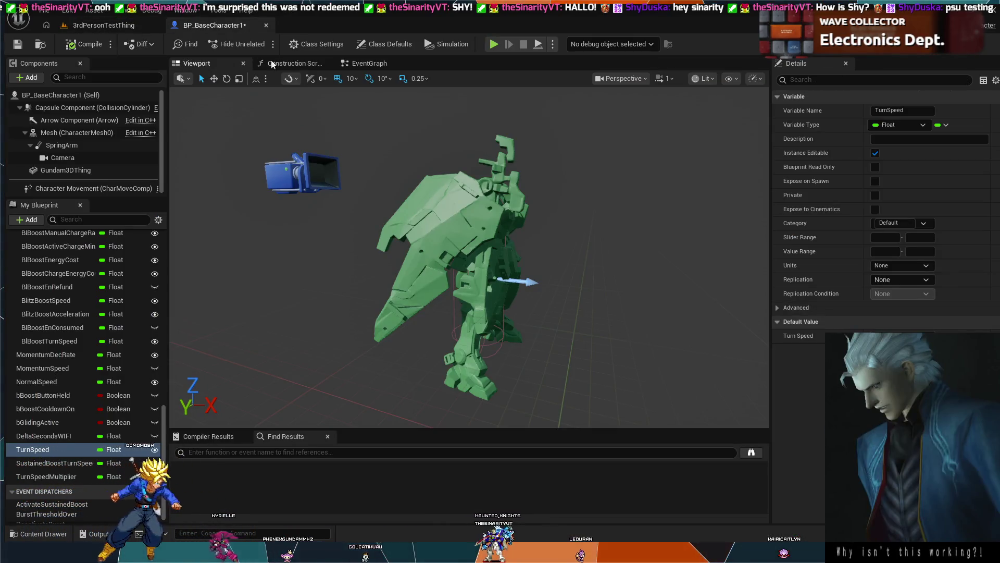
{"action": "left_click", "coordinate": [369, 63]}
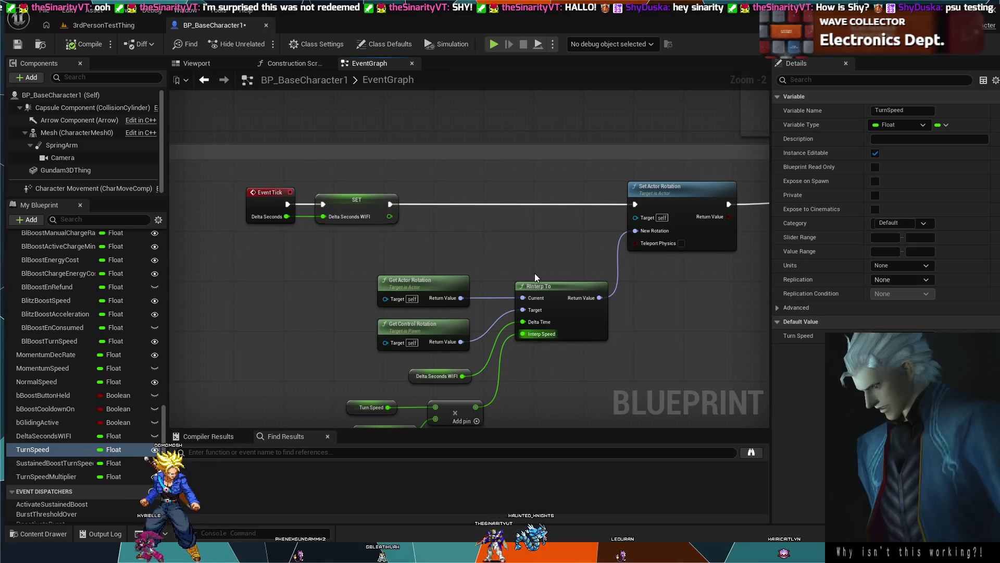
Step: Select DeltaSecondsWIFI and inspect the Event Tick, RInterp To and Set Actor Rotation wiring at 1:1
{"action": "left_click_drag", "start_coordinate": [515, 269], "coordinate": [490, 215]}
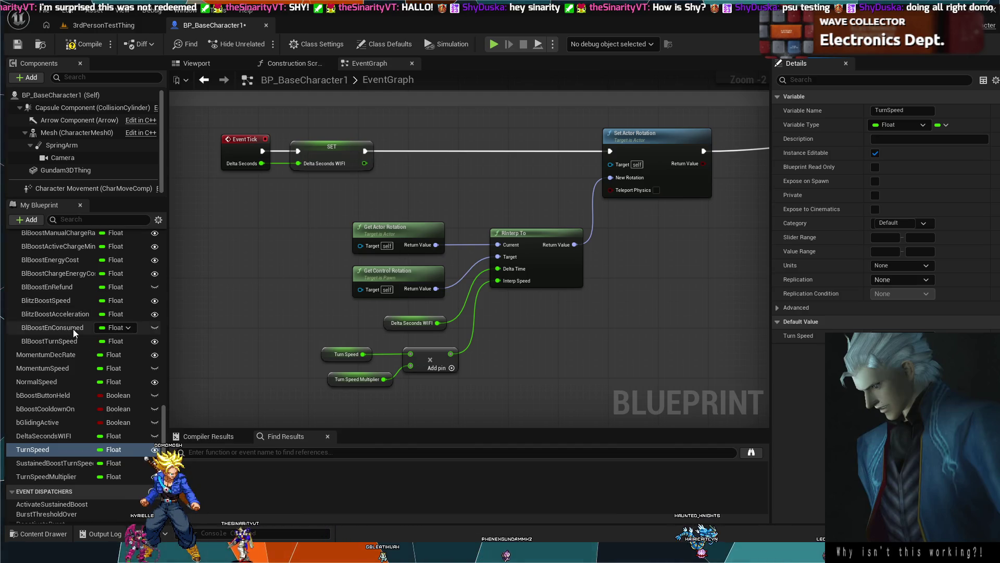
{"action": "left_click", "coordinate": [43, 437]}
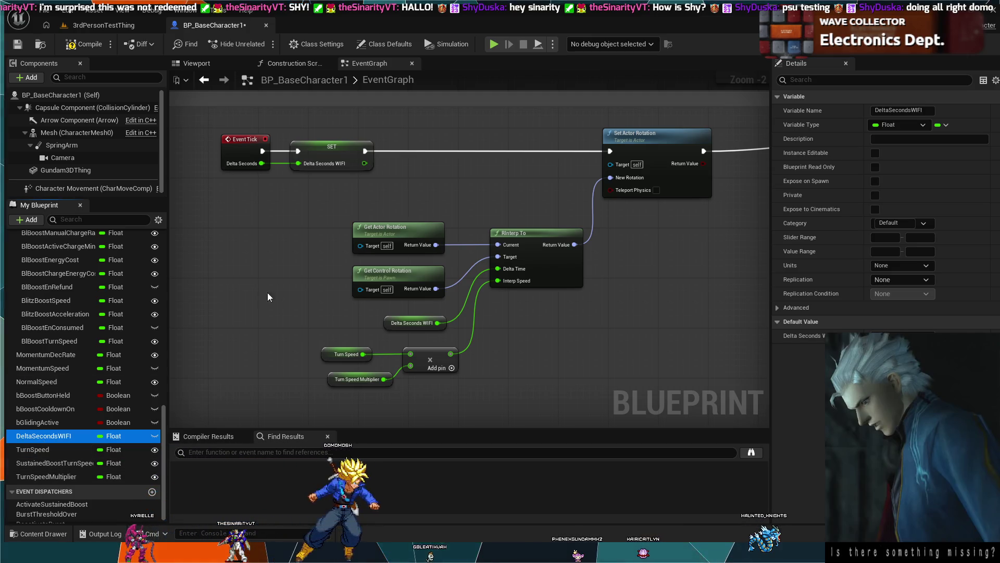
{"action": "scroll", "coordinate": [301, 309], "scroll_direction": "up", "scroll_amount": 2}
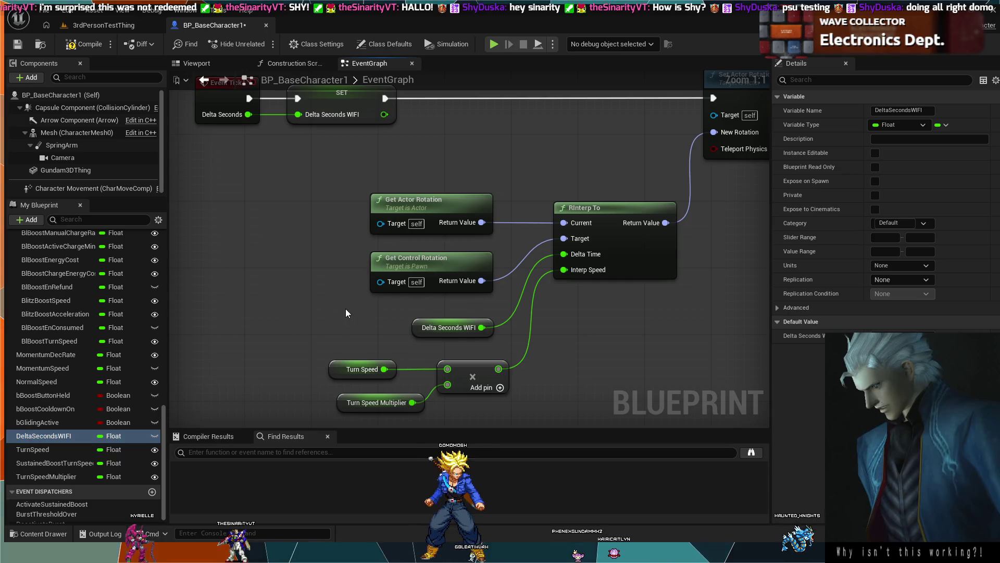
{"action": "left_click_drag", "start_coordinate": [602, 334], "coordinate": [391, 389]}
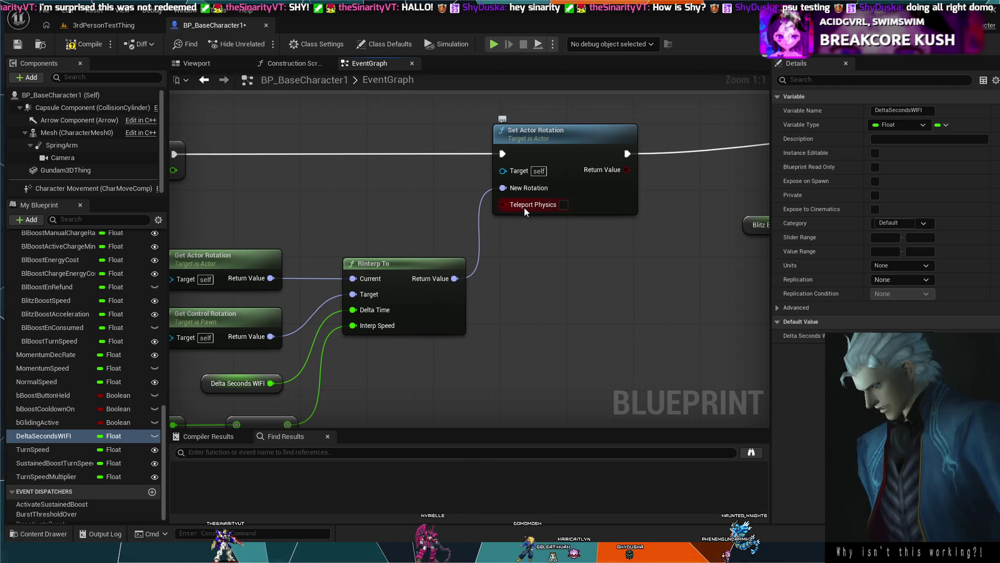
{"action": "left_click_drag", "start_coordinate": [437, 179], "coordinate": [596, 202]}
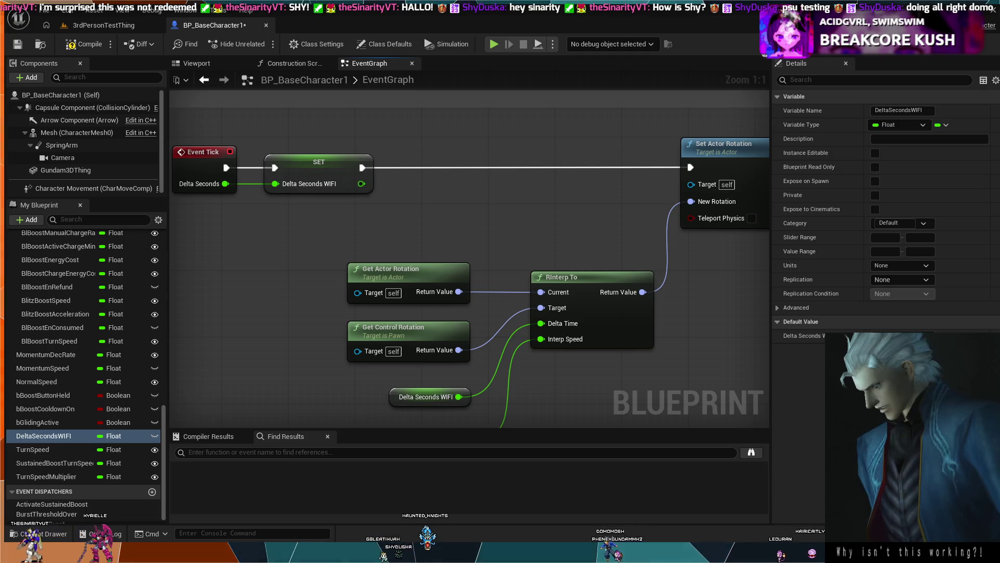
{"action": "left_click_drag", "start_coordinate": [558, 215], "coordinate": [357, 236]}
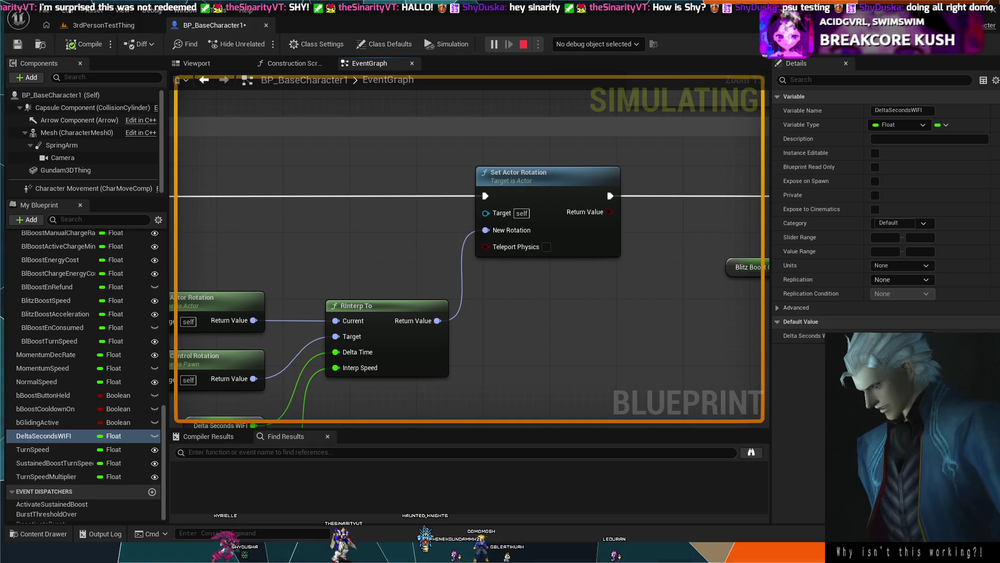
Step: Stop the simulation and select the Turn Speed getter feeding RInterp To's Interp Speed
{"action": "key", "text": "Escape"}
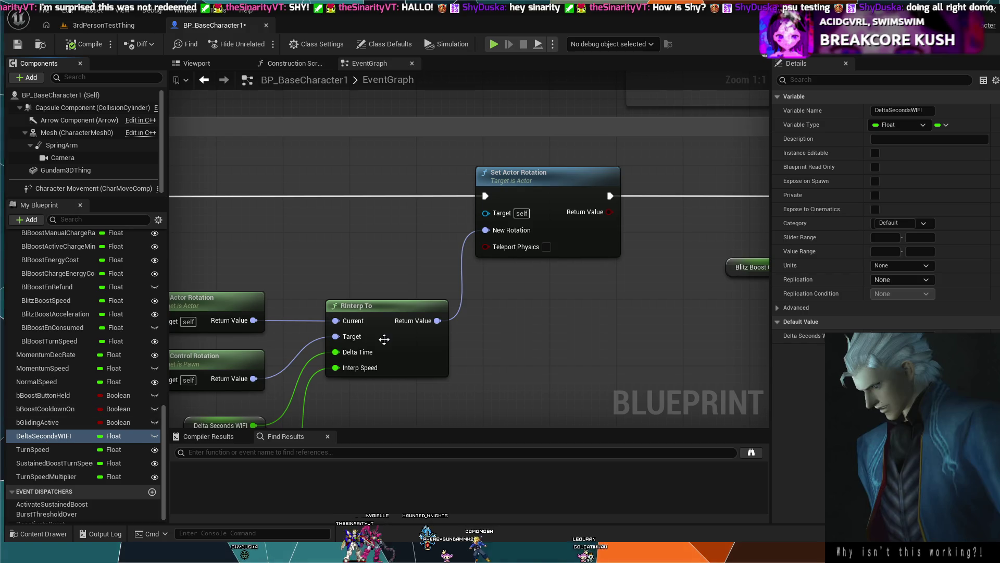
{"action": "mouse_move", "coordinate": [383, 339]}
{"action": "left_mouse_down"}
{"action": "mouse_move", "coordinate": [264, 385]}
{"action": "mouse_move", "coordinate": [273, 357]}
{"action": "left_mouse_up"}
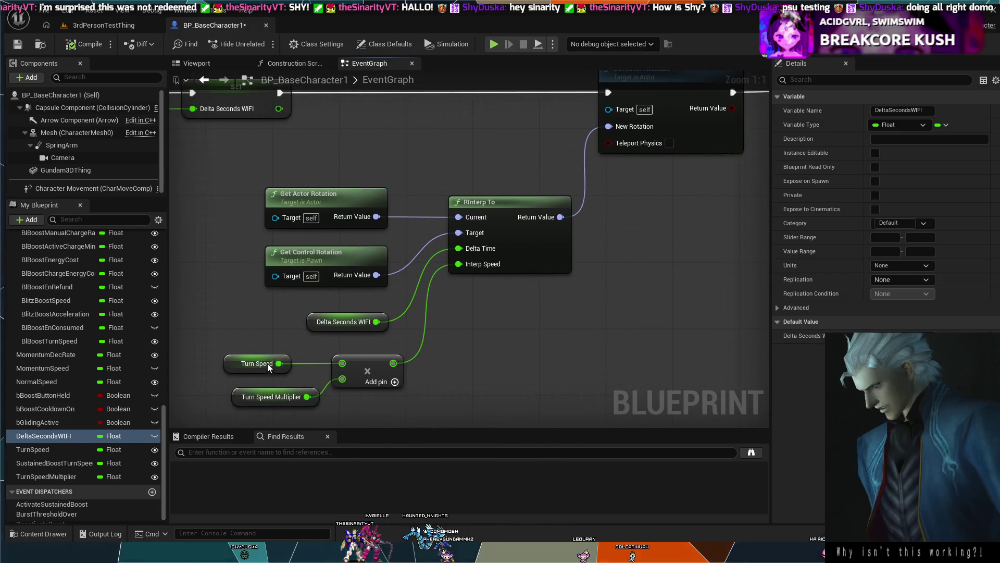
{"action": "left_click", "coordinate": [273, 358]}
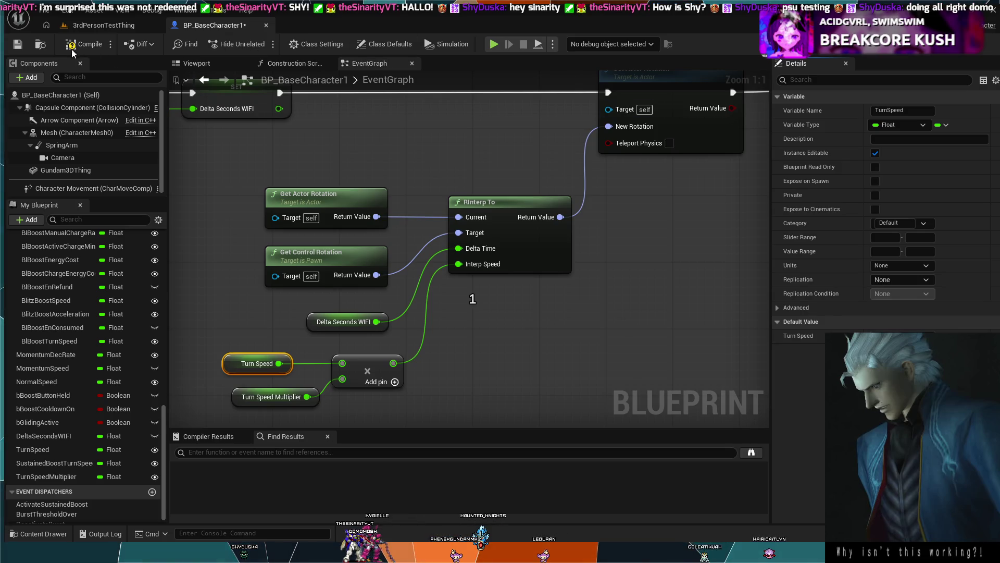
{"action": "left_click", "coordinate": [92, 25]}
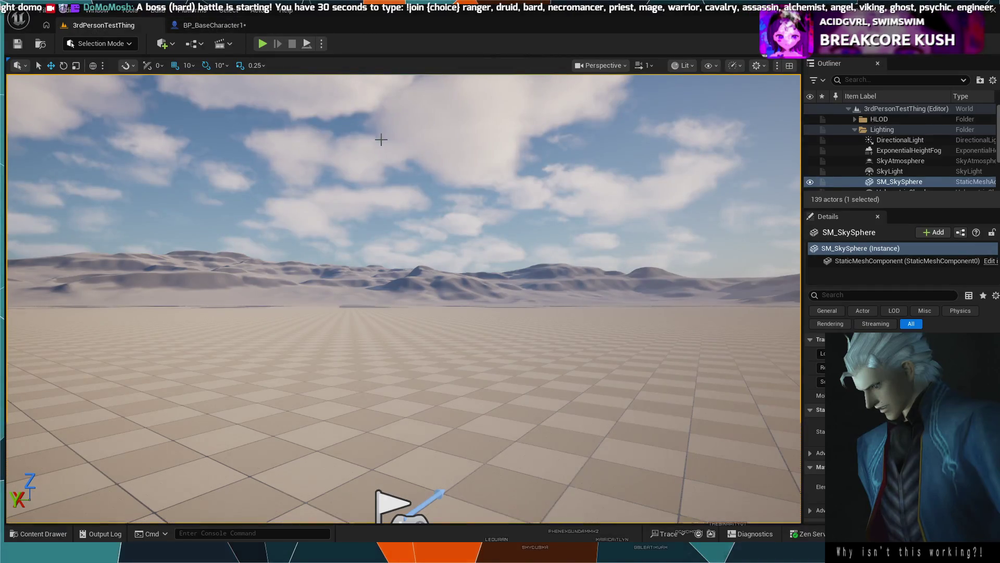
{"action": "left_click", "coordinate": [262, 44]}
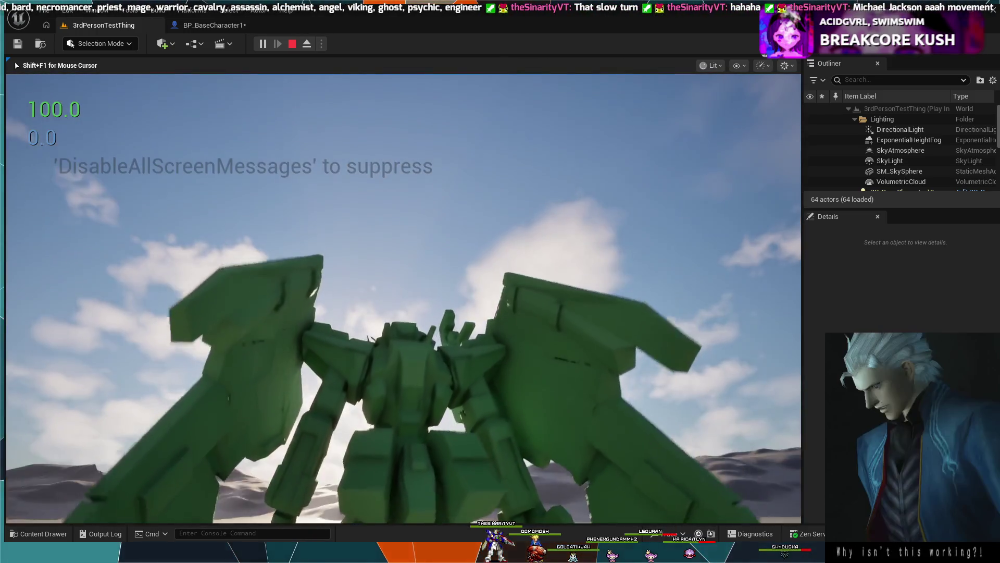
{"action": "key", "text": "Escape"}
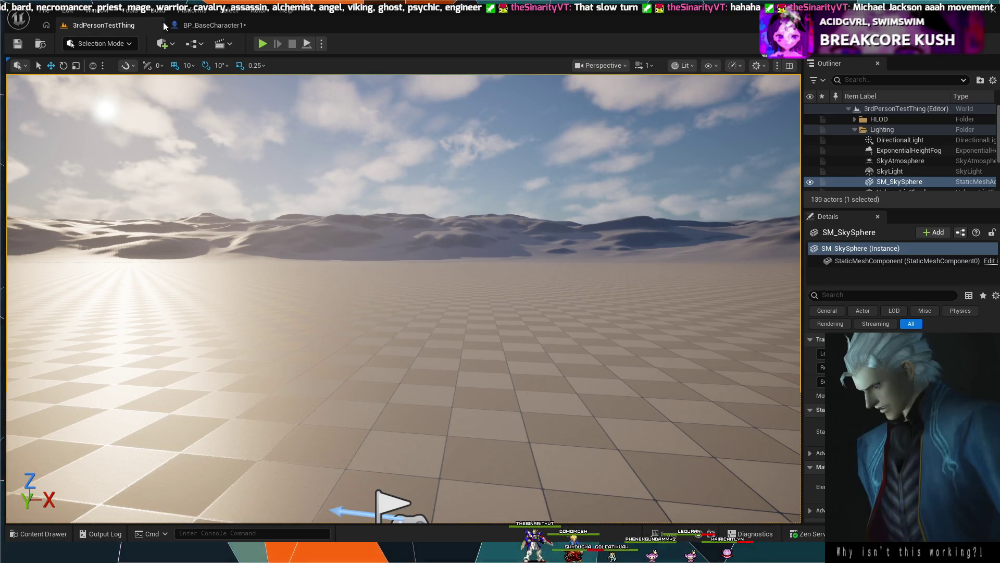
{"action": "left_click", "coordinate": [208, 24]}
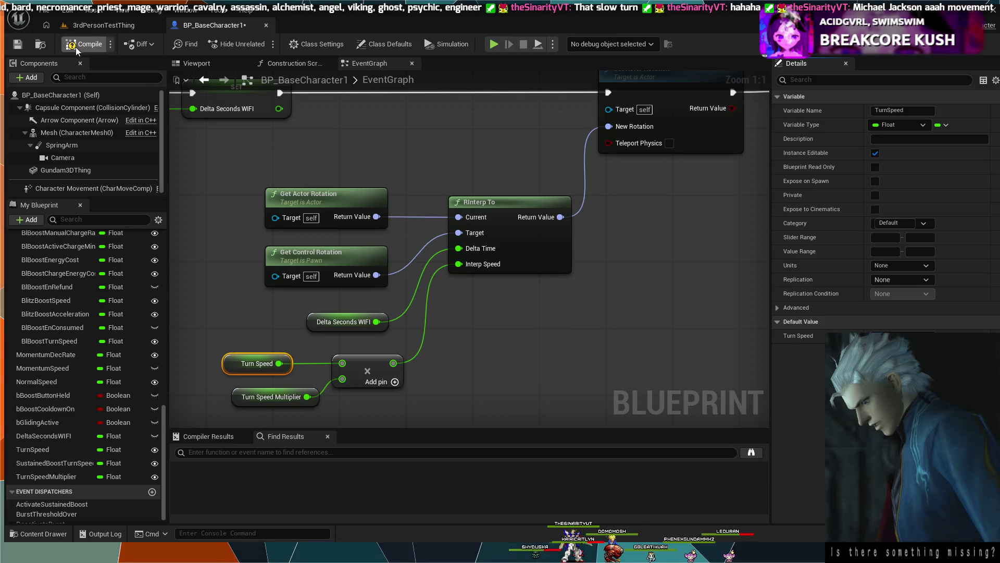
{"action": "left_click", "coordinate": [102, 30]}
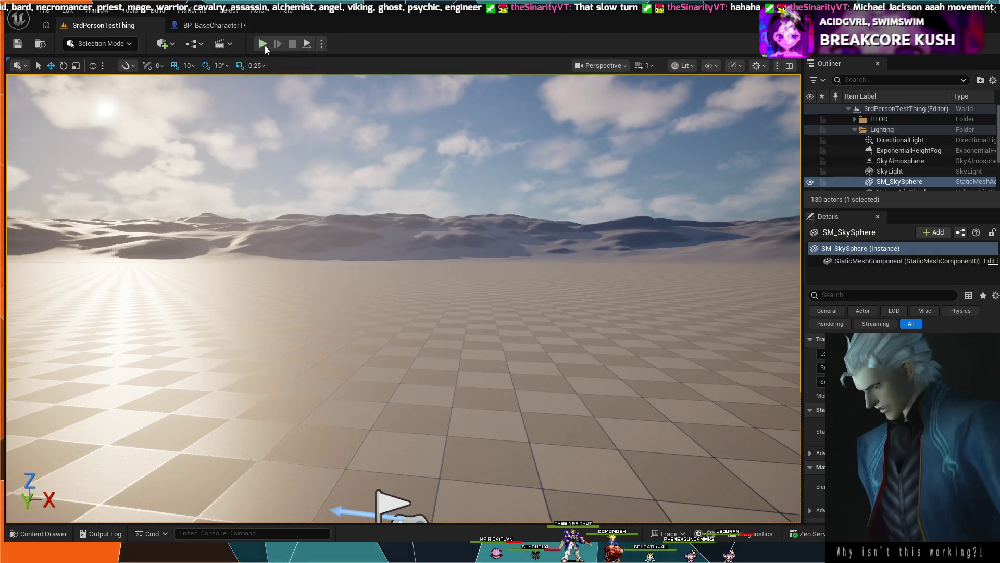
{"action": "left_click", "coordinate": [263, 44]}
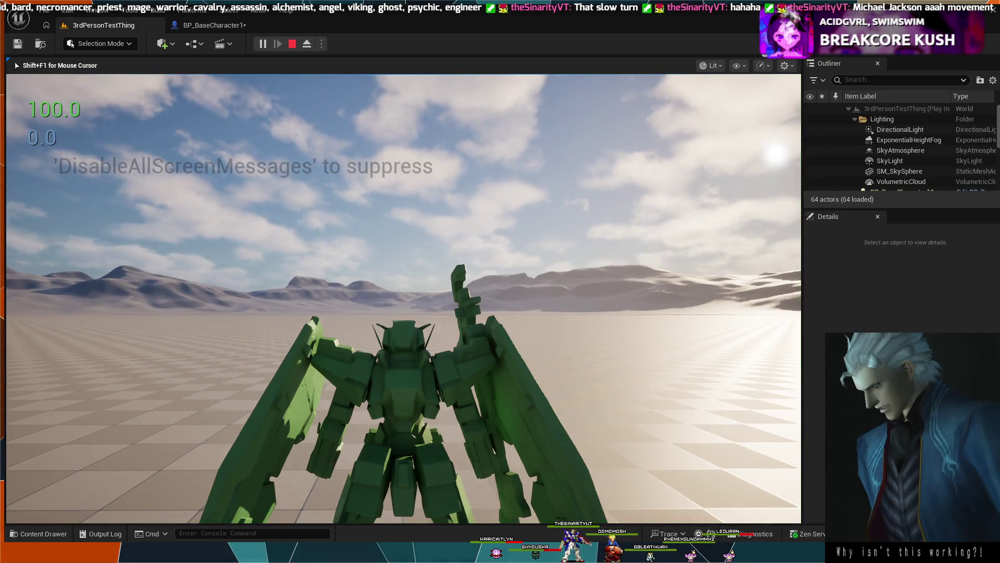
{"action": "key", "text": "space"}
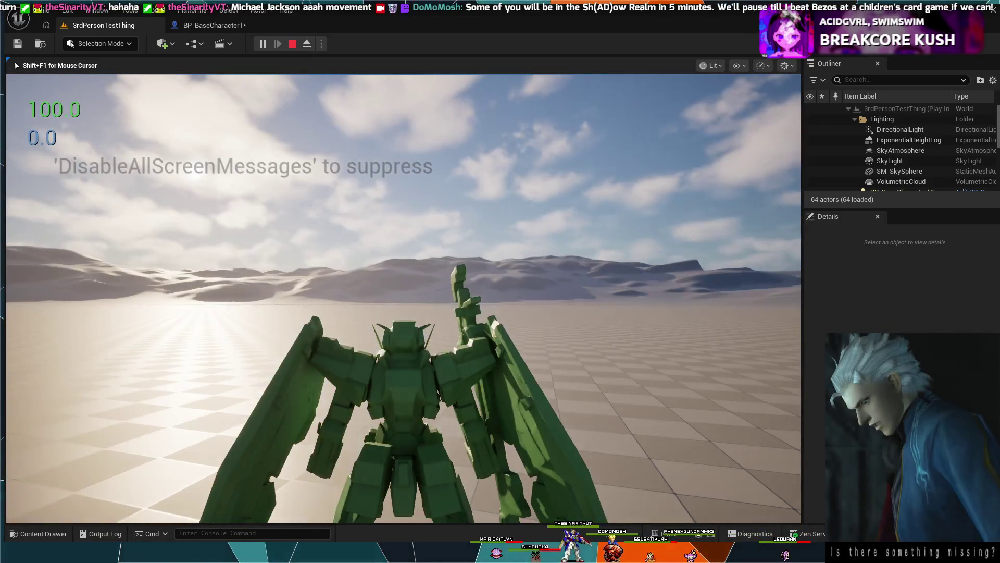
{"action": "key", "text": "Escape"}
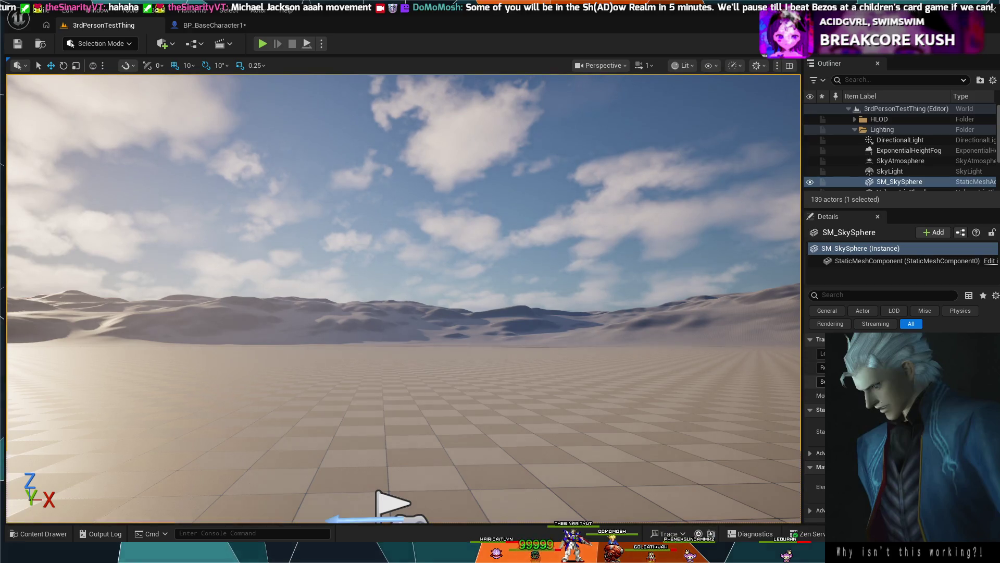
{"action": "left_click", "coordinate": [203, 25]}
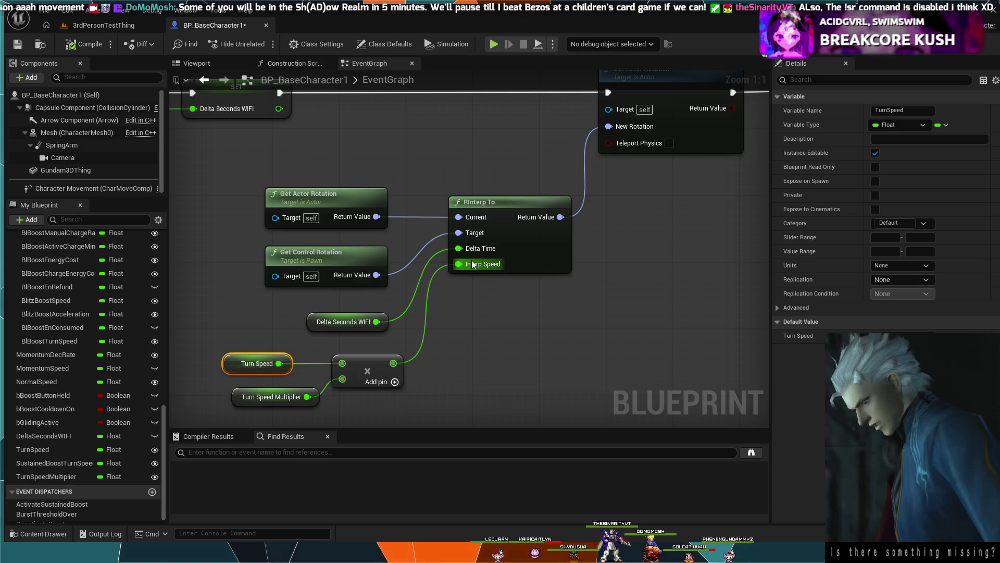
Step: Break Set Actor Rotation's New Rotation link and split it into roll, pitch and yaw pins
{"action": "left_click_drag", "start_coordinate": [457, 233], "coordinate": [487, 331]}
{"action": "mouse_move", "coordinate": [655, 276]}
{"action": "left_mouse_down"}
{"action": "mouse_move", "coordinate": [599, 260]}
{"action": "mouse_move", "coordinate": [596, 243]}
{"action": "left_mouse_up"}
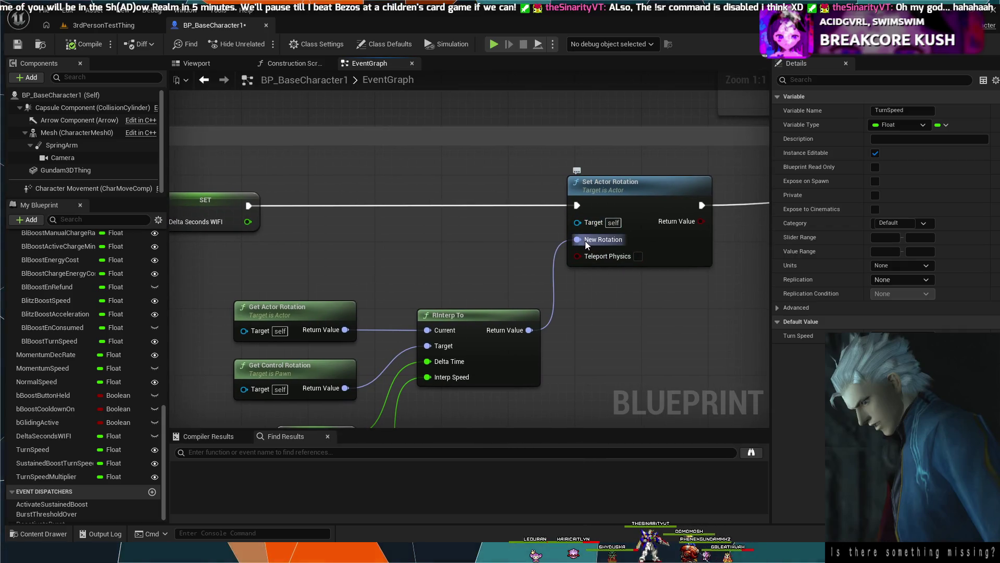
{"action": "left_click", "coordinate": [586, 241]}
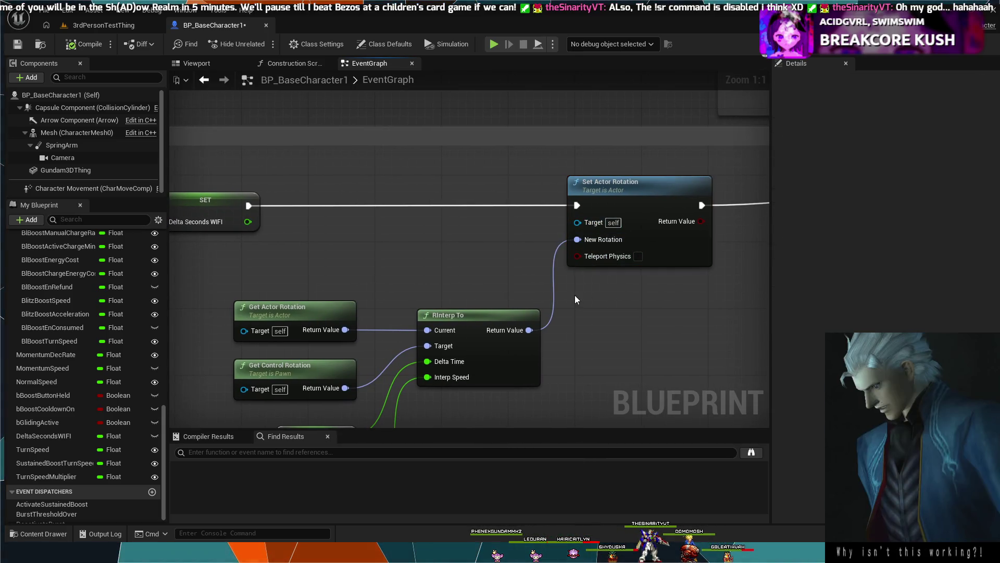
{"action": "left_click", "coordinate": [577, 240], "text": "alt"}
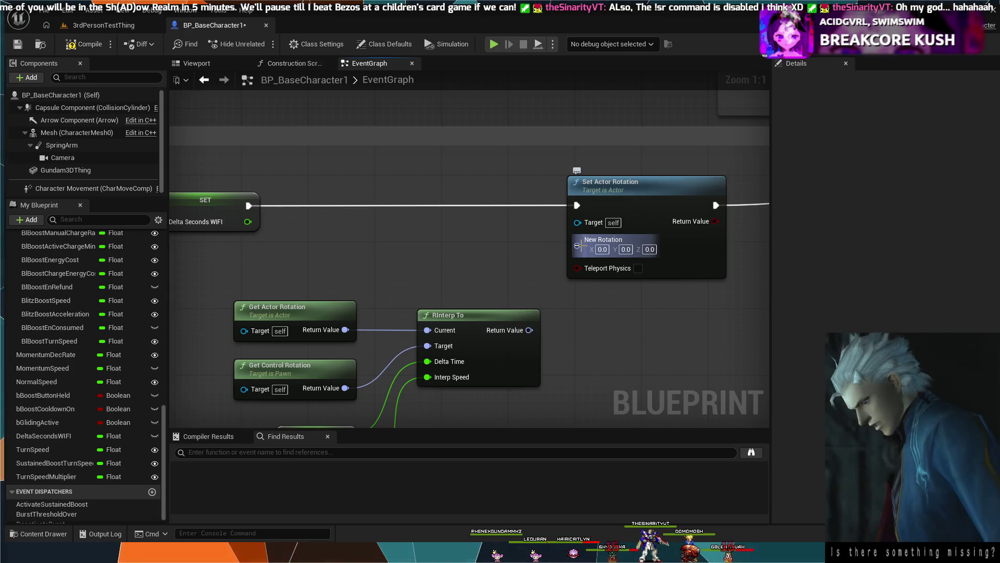
{"action": "left_click", "coordinate": [621, 248]}
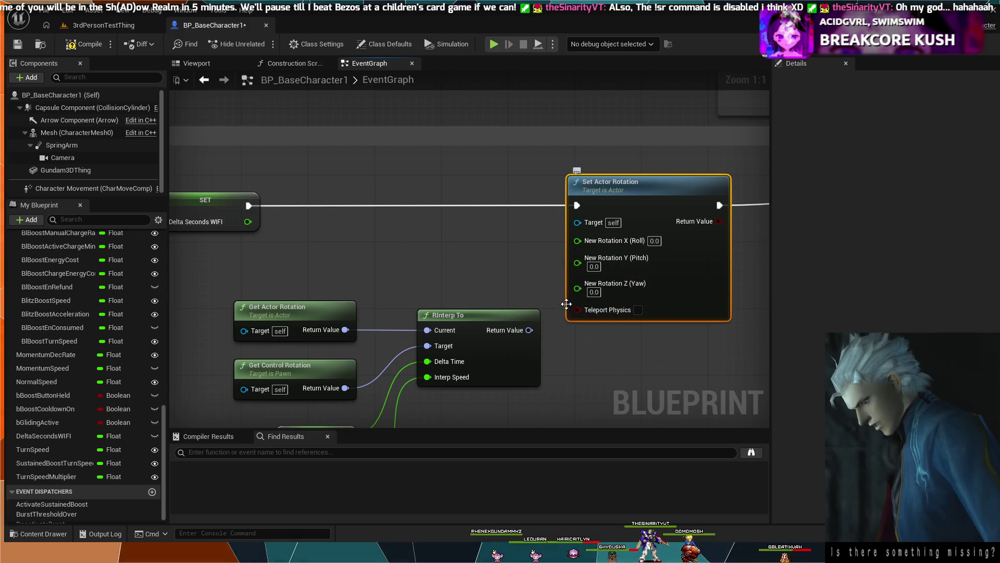
{"action": "left_click_drag", "start_coordinate": [566, 288], "coordinate": [577, 284]}
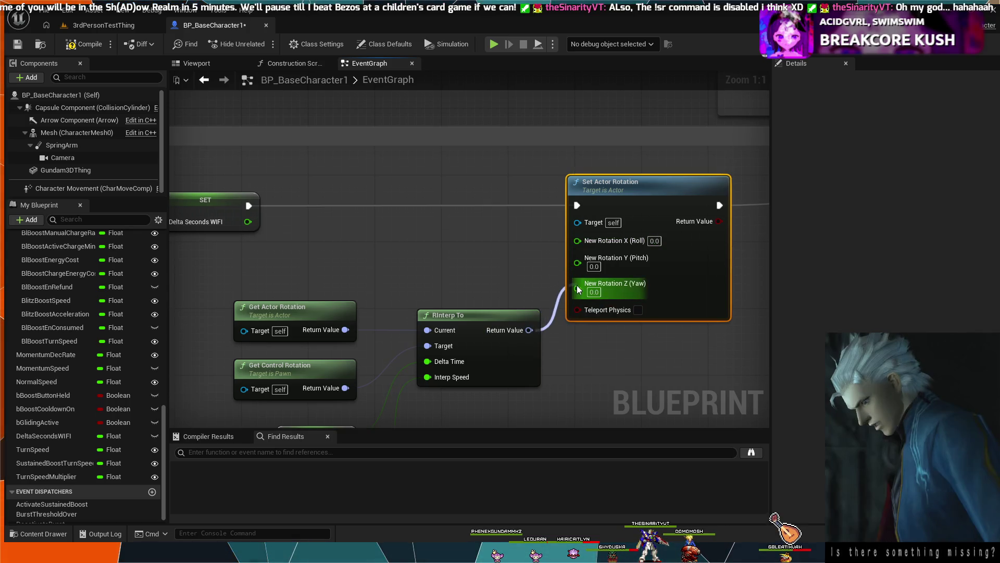
{"action": "left_click_drag", "start_coordinate": [529, 330], "coordinate": [574, 290]}
{"action": "left_click", "coordinate": [528, 332]}
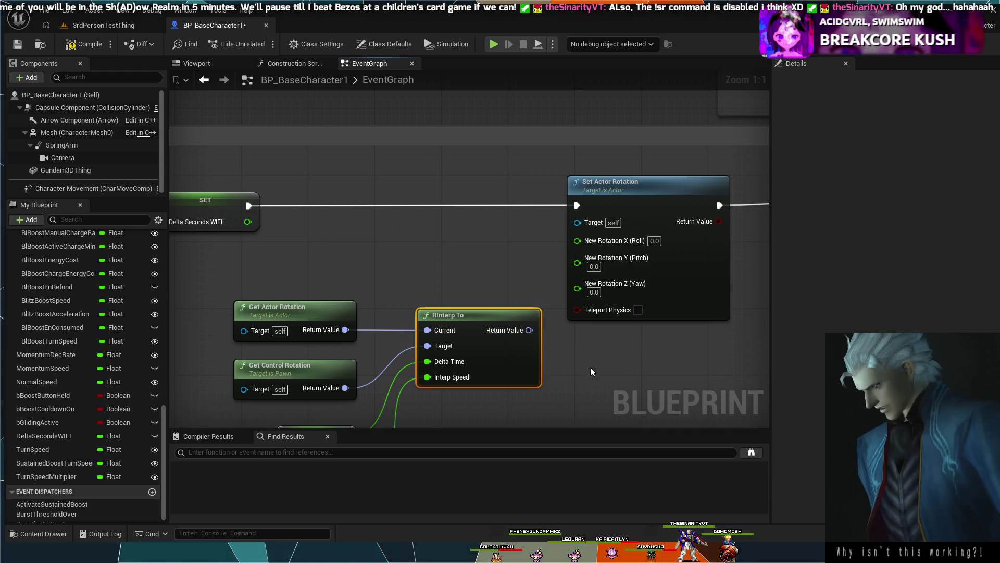
Step: Split RInterp To's Return Value, wire its Z (Yaw) to New Rotation Z (Yaw), and simulate
{"action": "right_click", "coordinate": [529, 329]}
{"action": "left_click", "coordinate": [542, 351]}
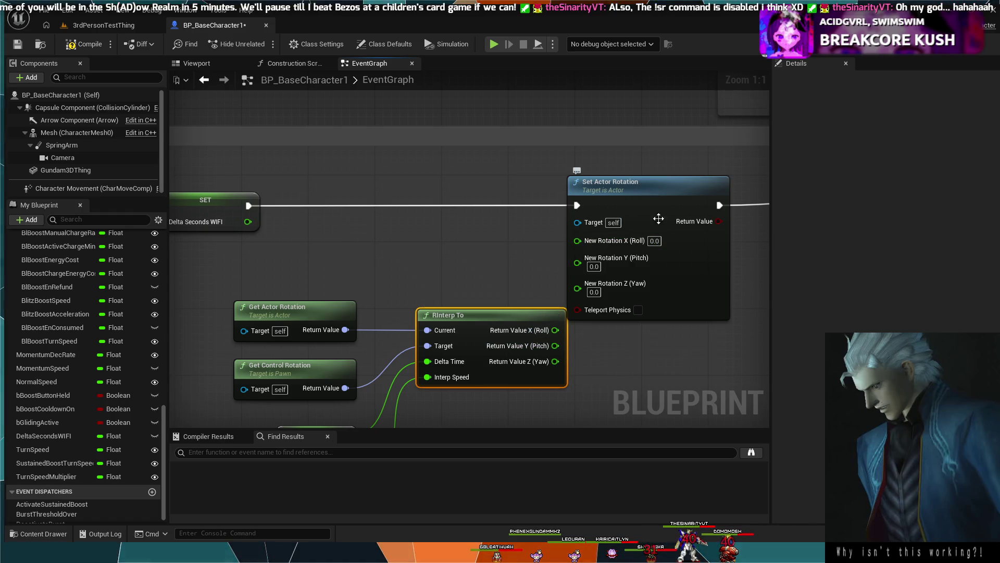
{"action": "scroll", "coordinate": [536, 271], "scroll_direction": "down", "scroll_amount": 1}
{"action": "left_click_drag", "start_coordinate": [492, 386], "coordinate": [501, 288]}
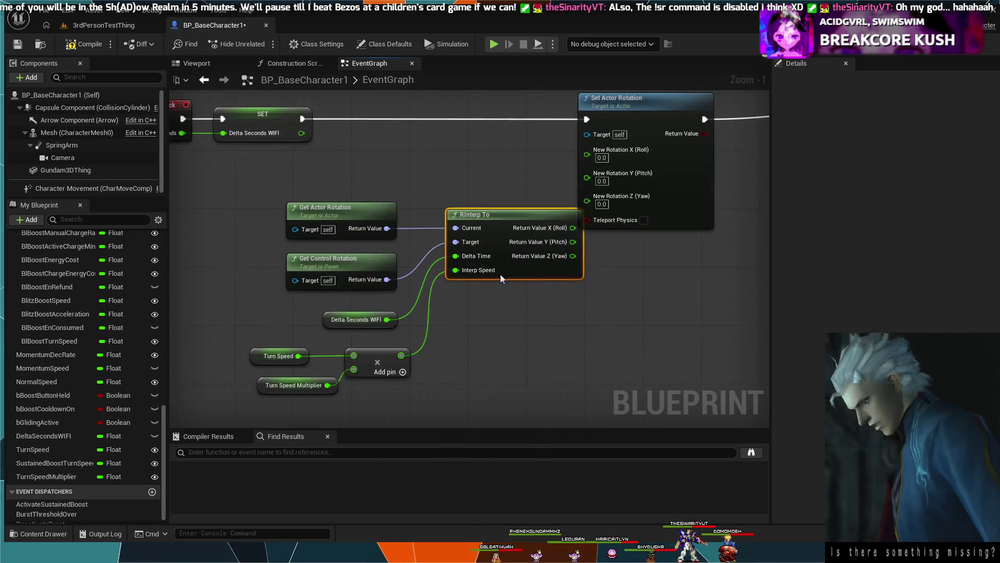
{"action": "left_click_drag", "start_coordinate": [571, 180], "coordinate": [307, 430]}
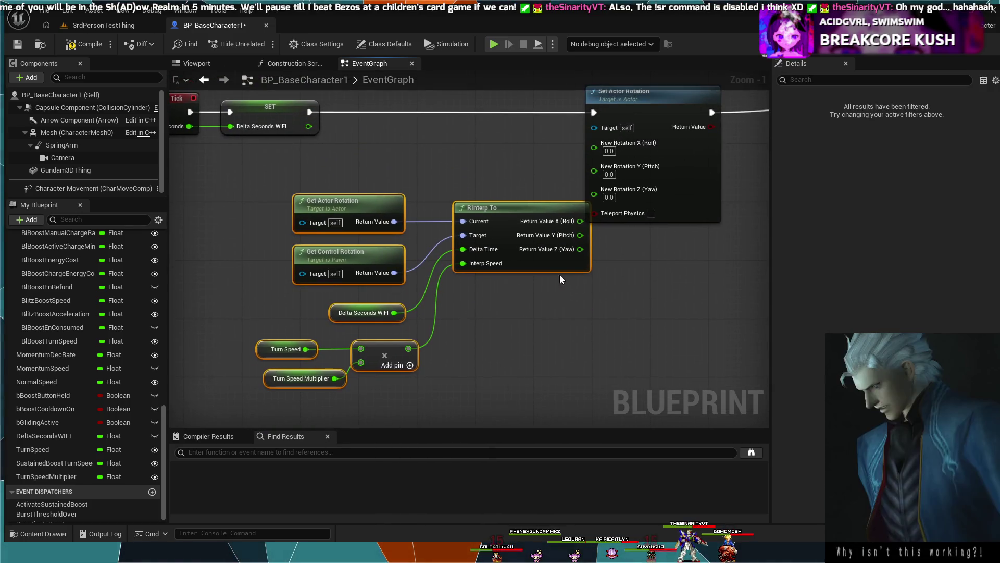
{"action": "mouse_move", "coordinate": [506, 211]}
{"action": "left_mouse_down"}
{"action": "mouse_move", "coordinate": [470, 208]}
{"action": "mouse_move", "coordinate": [472, 179]}
{"action": "mouse_move", "coordinate": [484, 177]}
{"action": "left_mouse_up"}
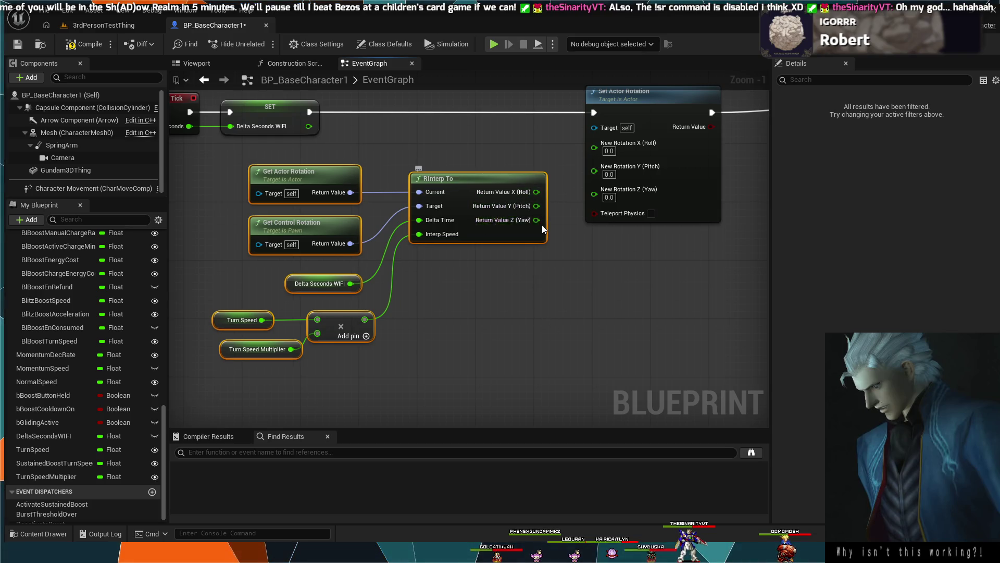
{"action": "mouse_move", "coordinate": [537, 220]}
{"action": "left_mouse_down"}
{"action": "mouse_move", "coordinate": [583, 190]}
{"action": "mouse_move", "coordinate": [595, 195]}
{"action": "left_mouse_up"}
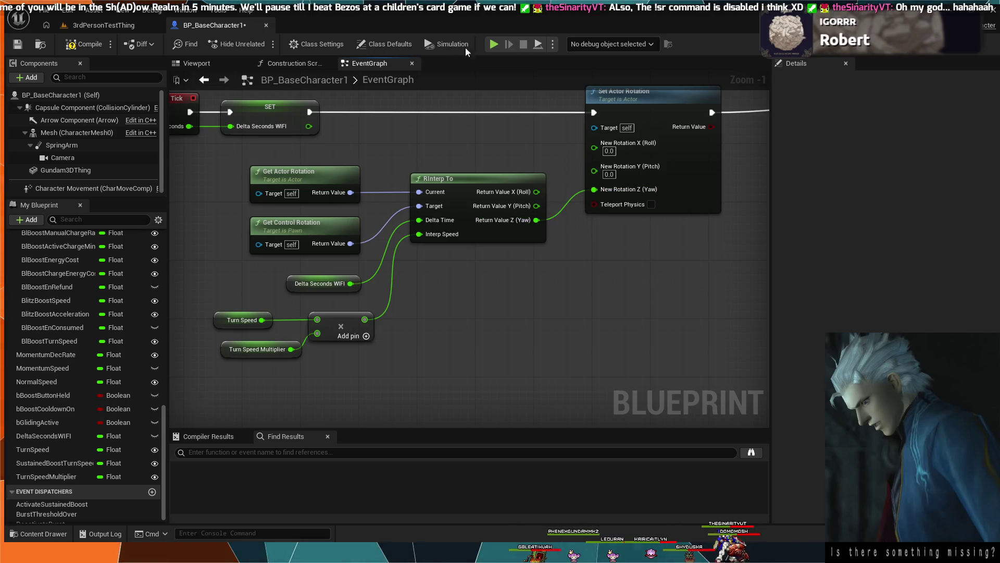
{"action": "left_click", "coordinate": [499, 45]}
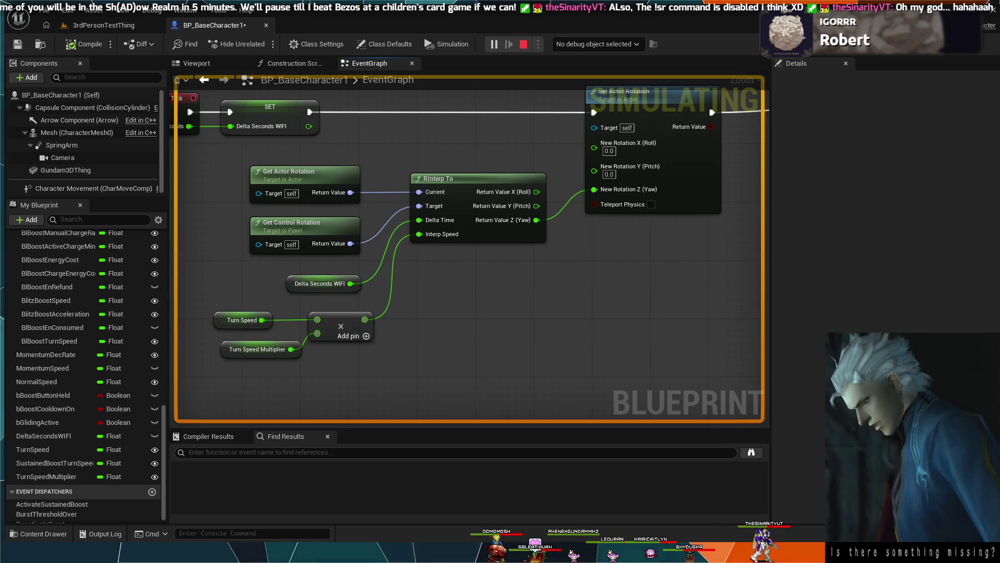
{"action": "key", "text": "Escape"}
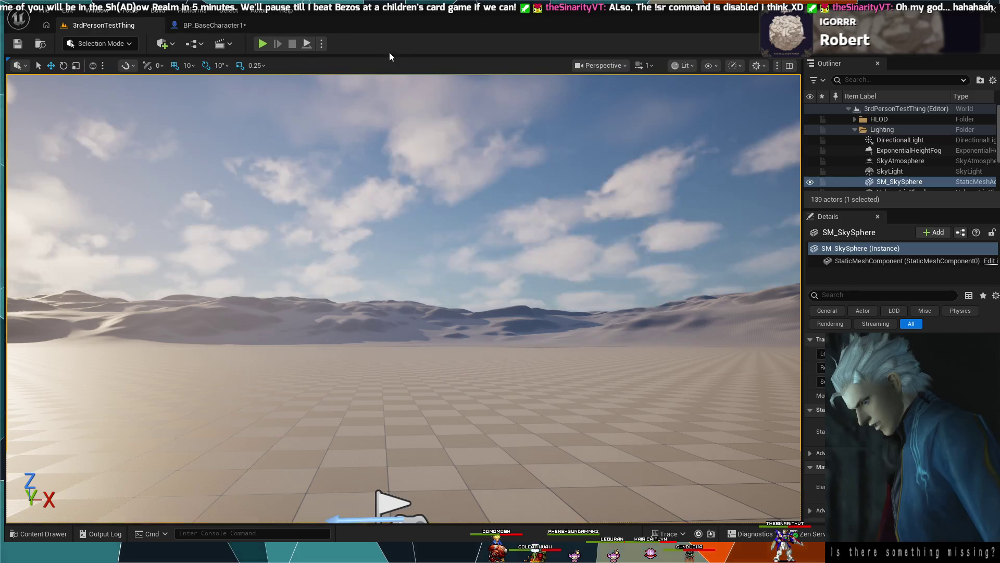
{"action": "left_click", "coordinate": [263, 43]}
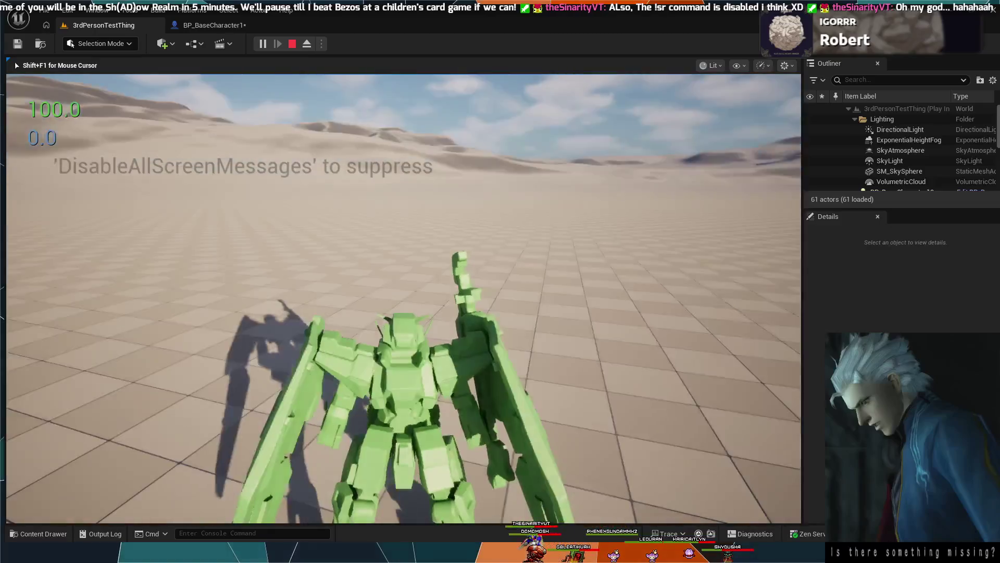
{"action": "key", "text": "Escape"}
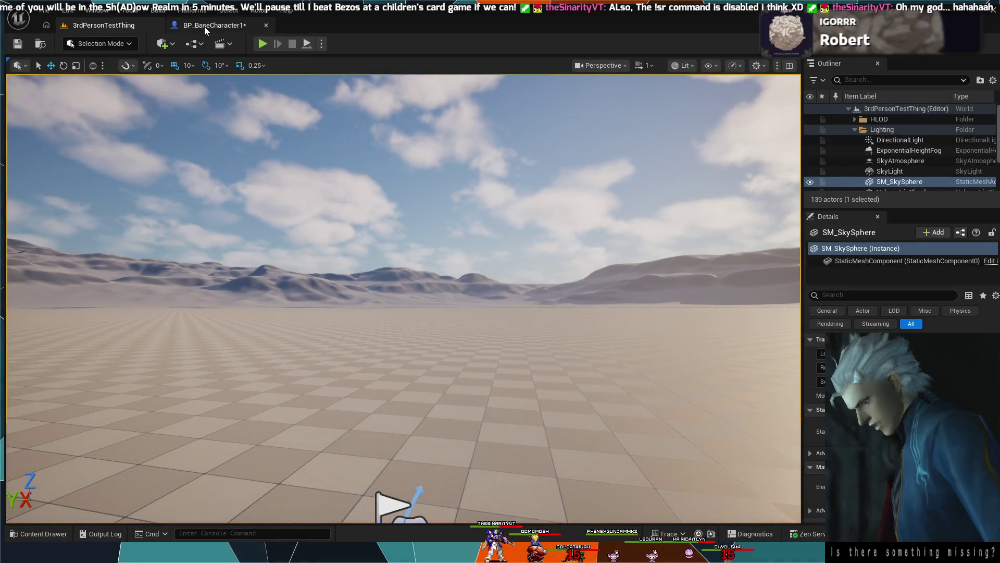
{"action": "left_click", "coordinate": [204, 27]}
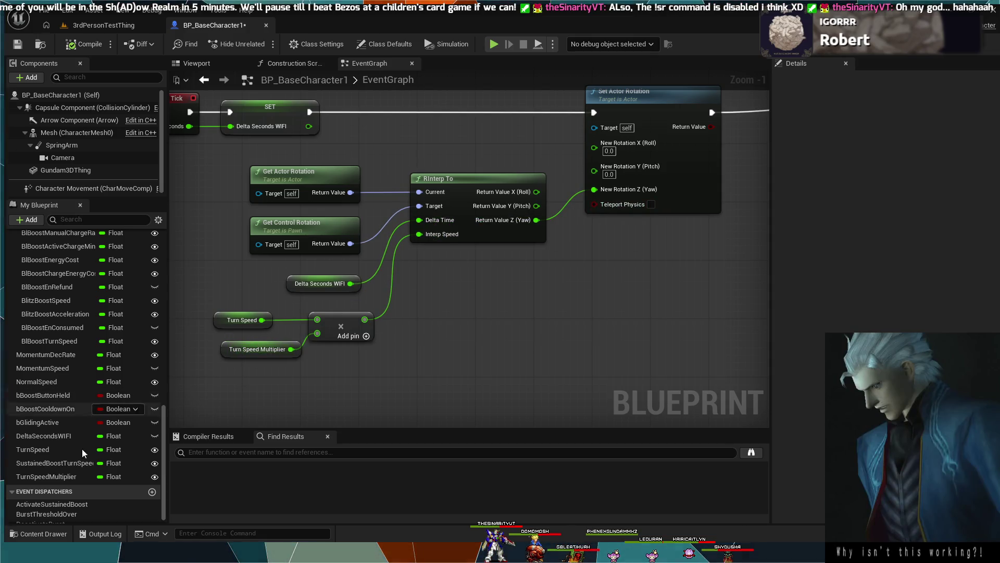
Step: Select the TurnSpeed variable and edit its Default Value
{"action": "left_click", "coordinate": [54, 480]}
{"action": "left_click", "coordinate": [36, 447]}
{"action": "left_click", "coordinate": [903, 336]}
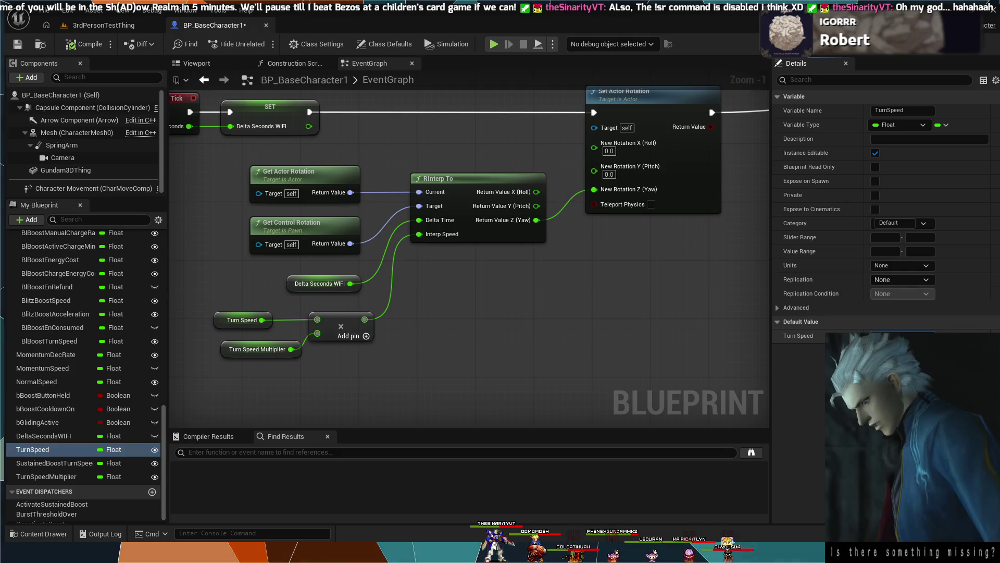
Step: Compile BP_BaseCharacter1 and start a play session in the 3rdPersonTestThing level
{"action": "left_click", "coordinate": [87, 45]}
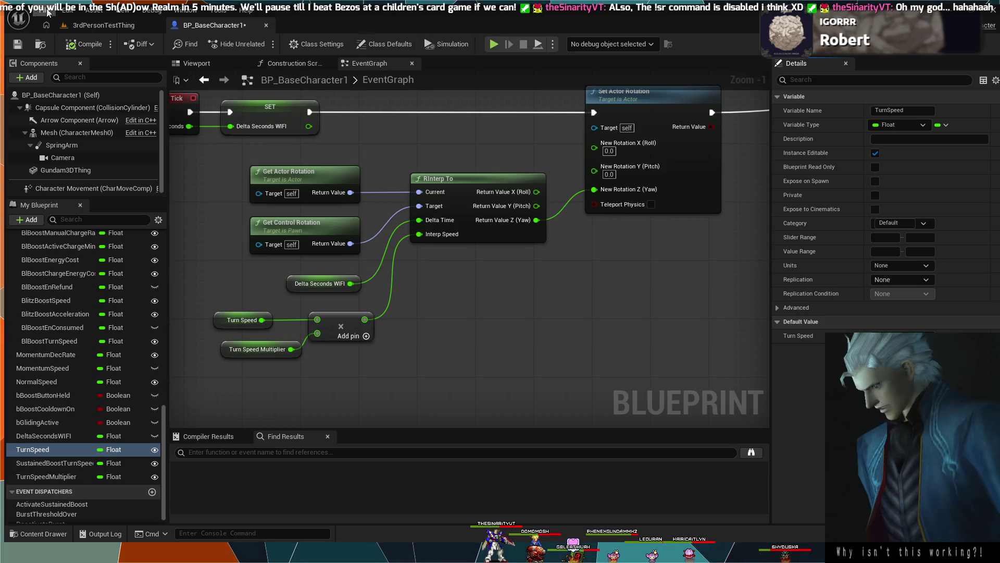
{"action": "left_click", "coordinate": [491, 45]}
{"action": "left_click", "coordinate": [261, 42]}
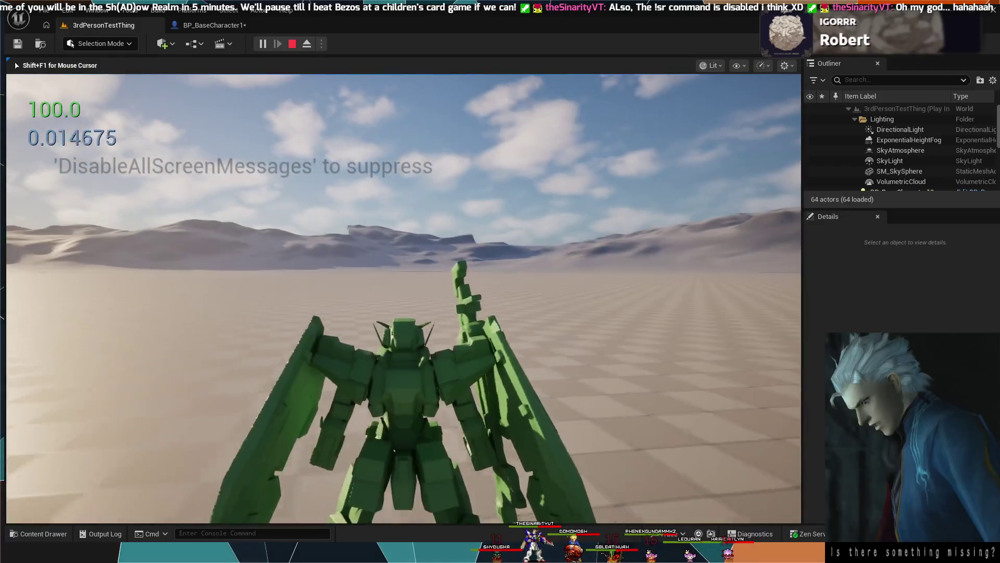
{"action": "key", "text": "Escape"}
{"action": "left_click", "coordinate": [756, 223]}
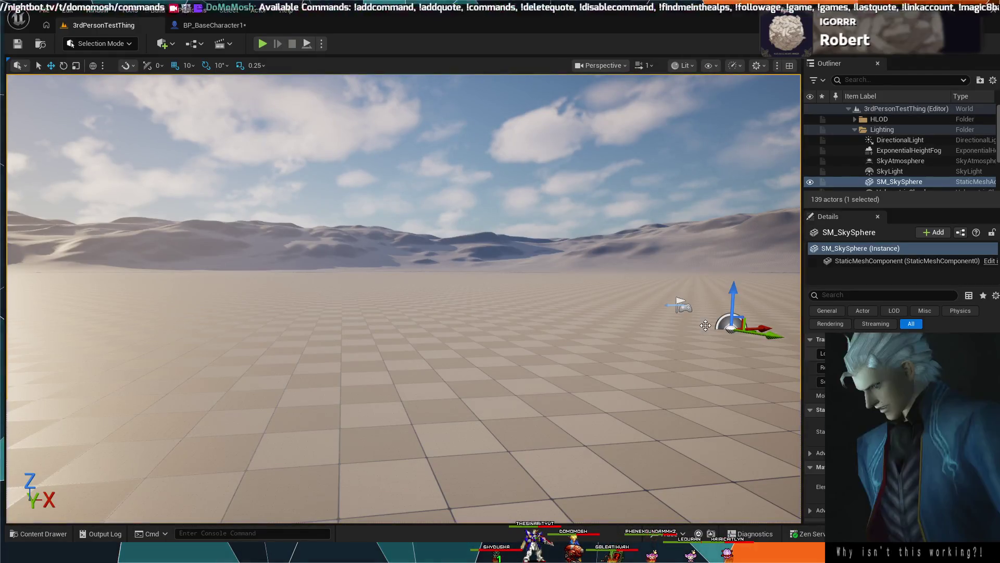
{"action": "left_click", "coordinate": [213, 26]}
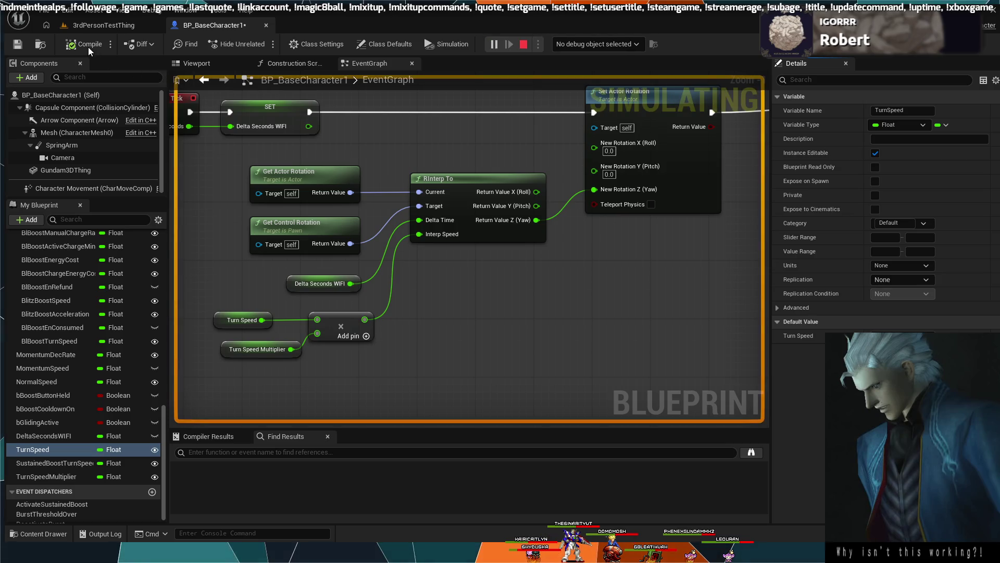
{"action": "left_click", "coordinate": [86, 24]}
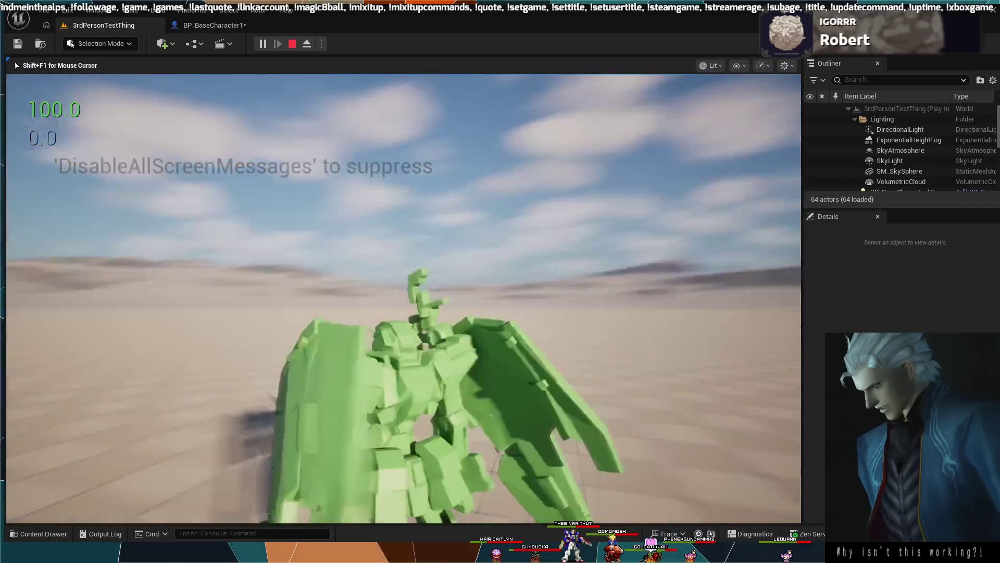
Step: Stop the Play In Editor session to get back to the desert landscape editor view
{"action": "key", "text": "Escape"}
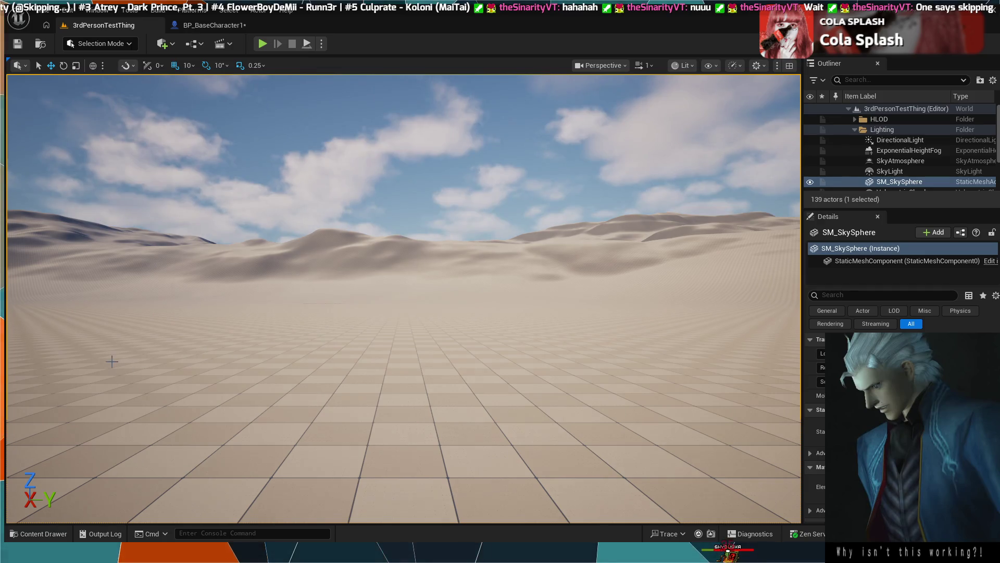
{"action": "left_click", "coordinate": [210, 24]}
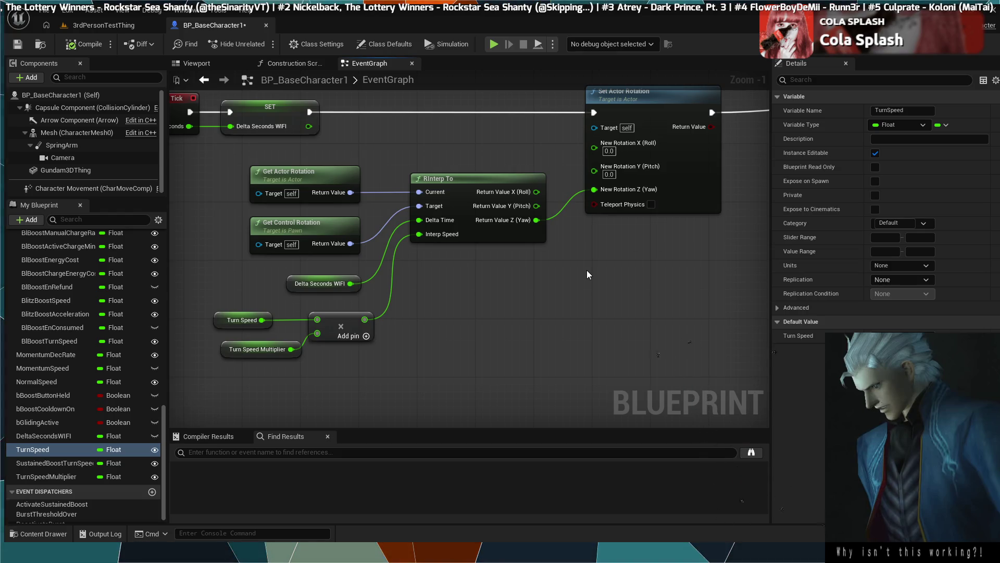
{"action": "left_click_drag", "start_coordinate": [552, 303], "coordinate": [550, 321]}
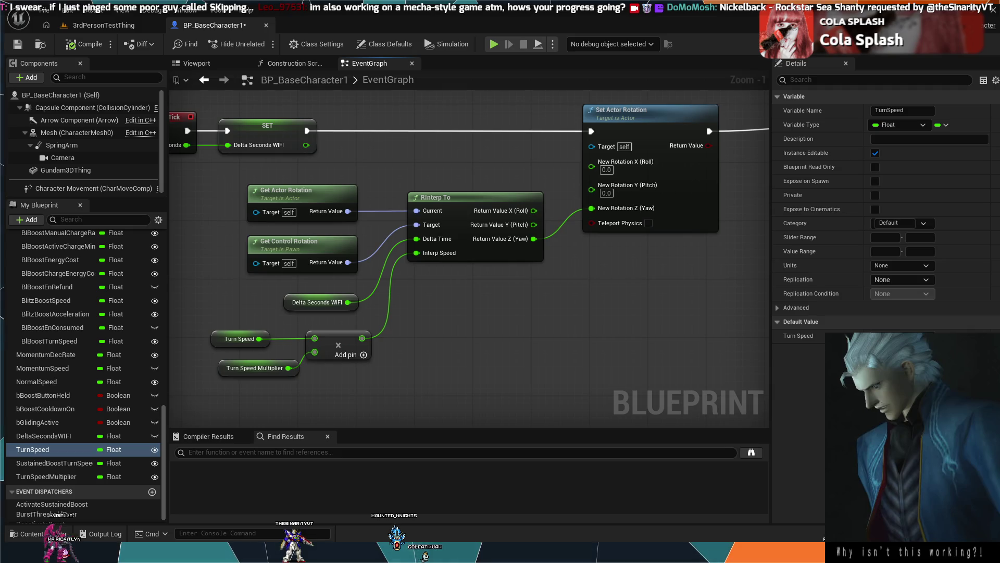
{"action": "left_click", "coordinate": [77, 145]}
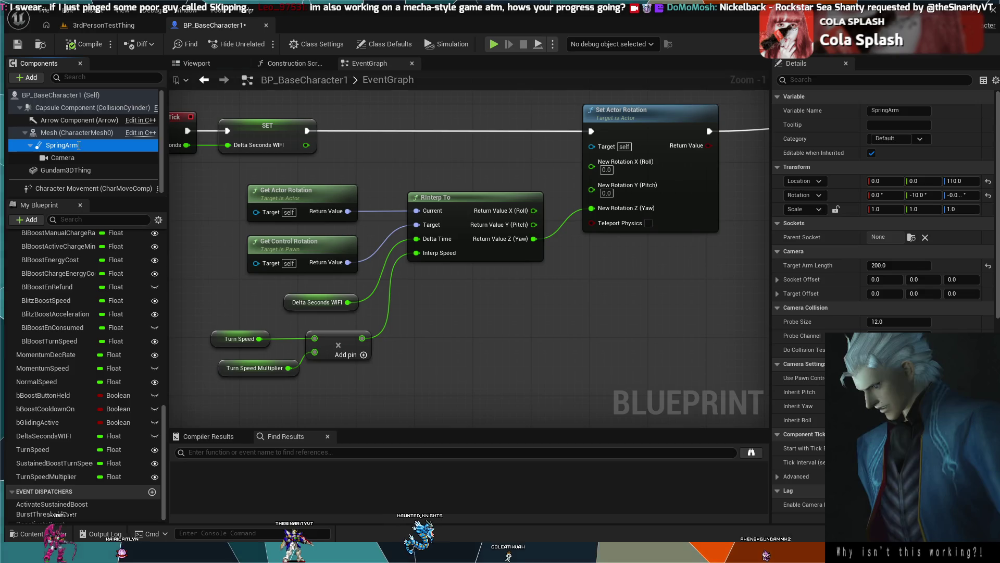
Step: Filter the SpringArm Details by 'lag' and tick Enable Camera Lag (speed 10.0)
{"action": "left_click", "coordinate": [848, 81]}
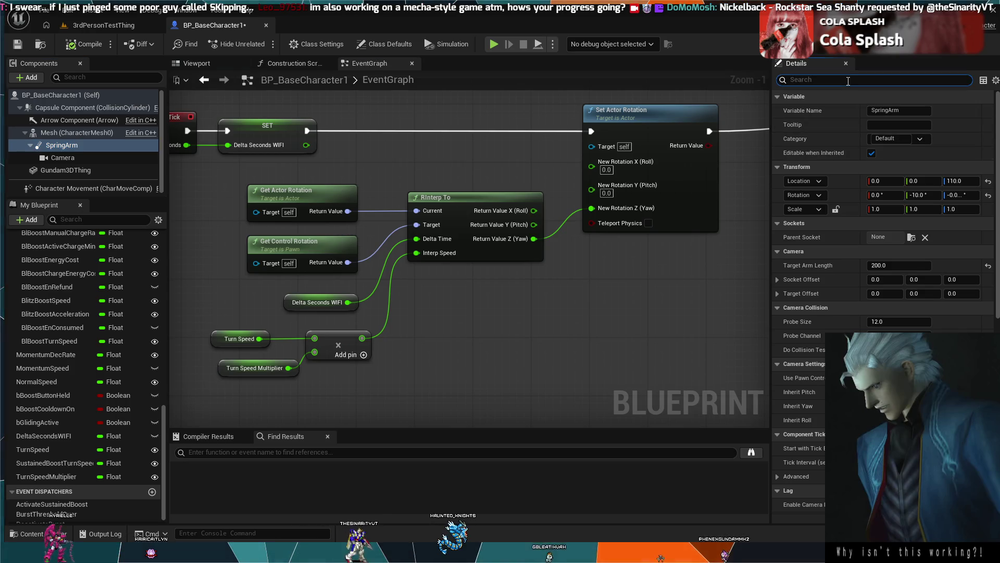
{"action": "type", "text": "lag"}
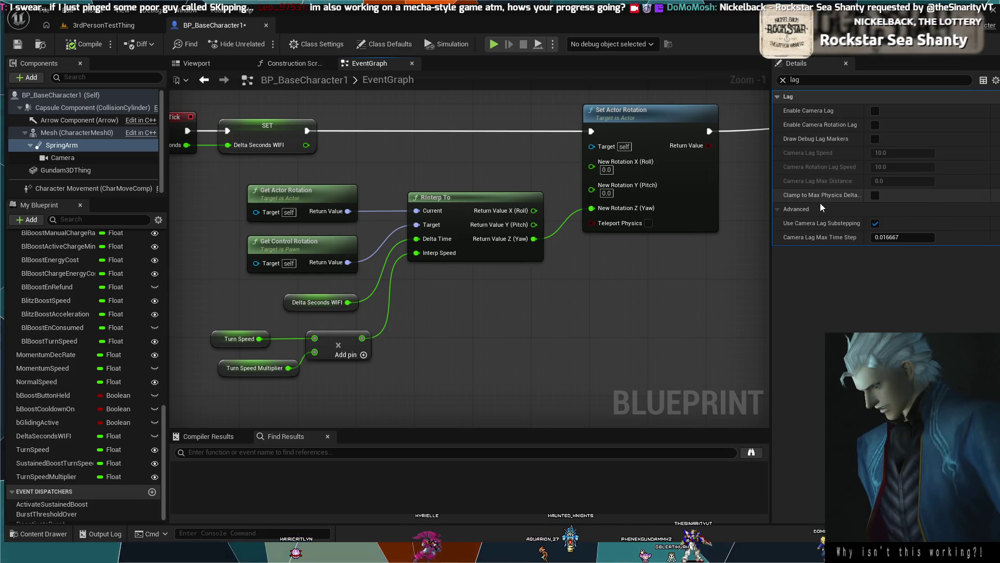
{"action": "left_click", "coordinate": [875, 111]}
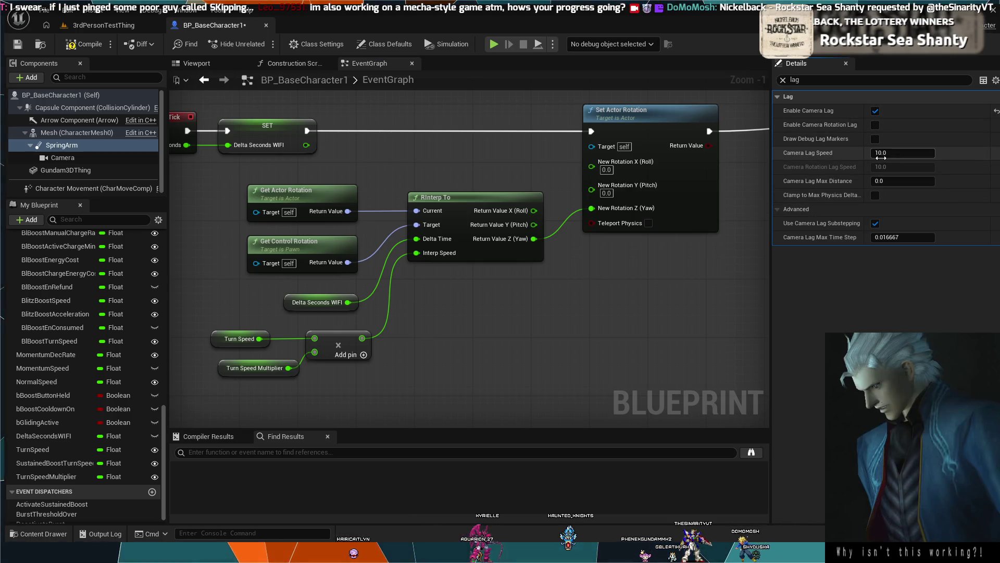
Step: Compile the blueprint and play-test the camera lag in 3rdPersonTestThing
{"action": "left_click", "coordinate": [87, 43]}
{"action": "left_click", "coordinate": [118, 30]}
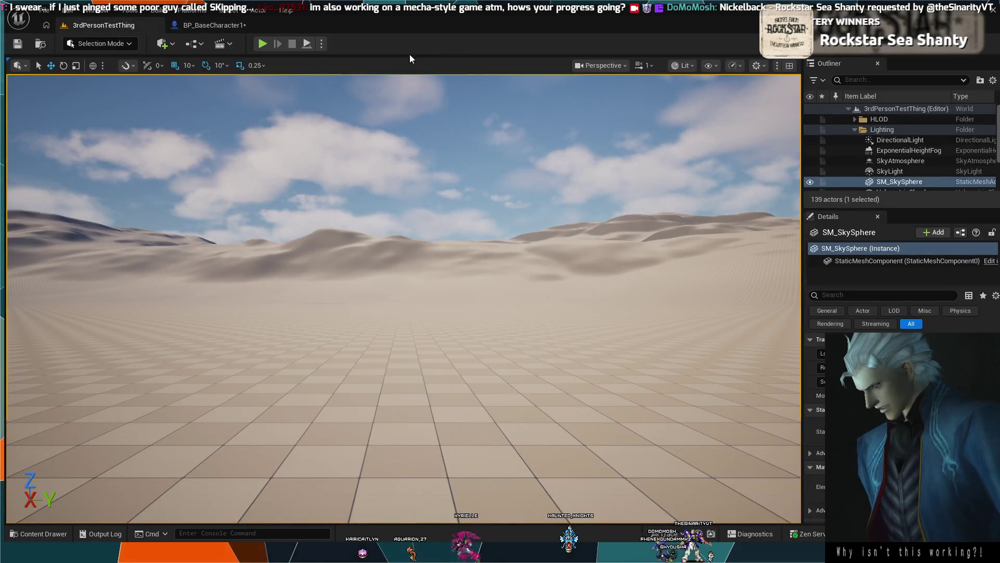
{"action": "left_click", "coordinate": [265, 46]}
{"action": "left_click", "coordinate": [415, 183]}
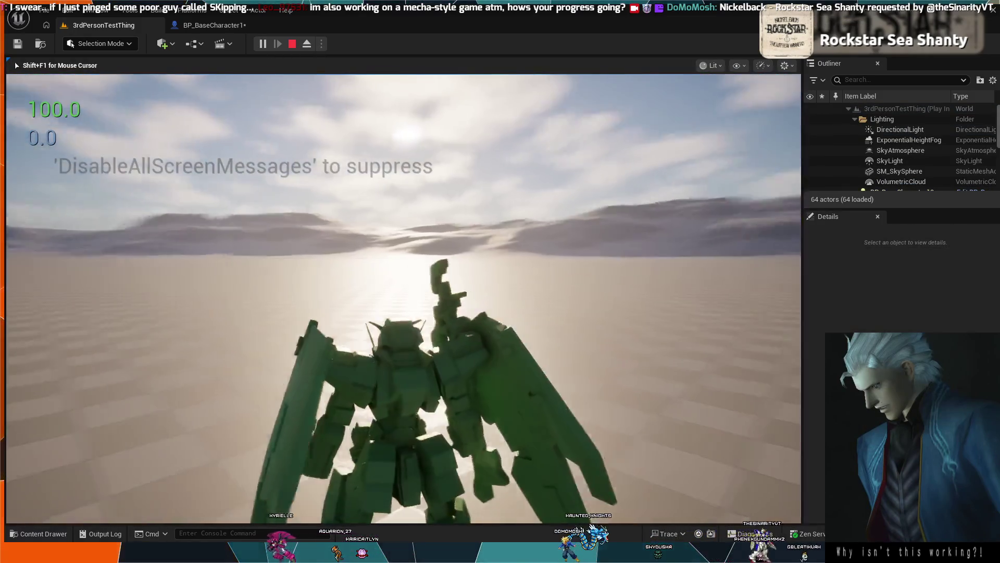
Step: Stop the play session and return to BP_BaseCharacter1 to edit Camera Lag Speed
{"action": "key", "text": "Escape"}
{"action": "left_click", "coordinate": [892, 180]}
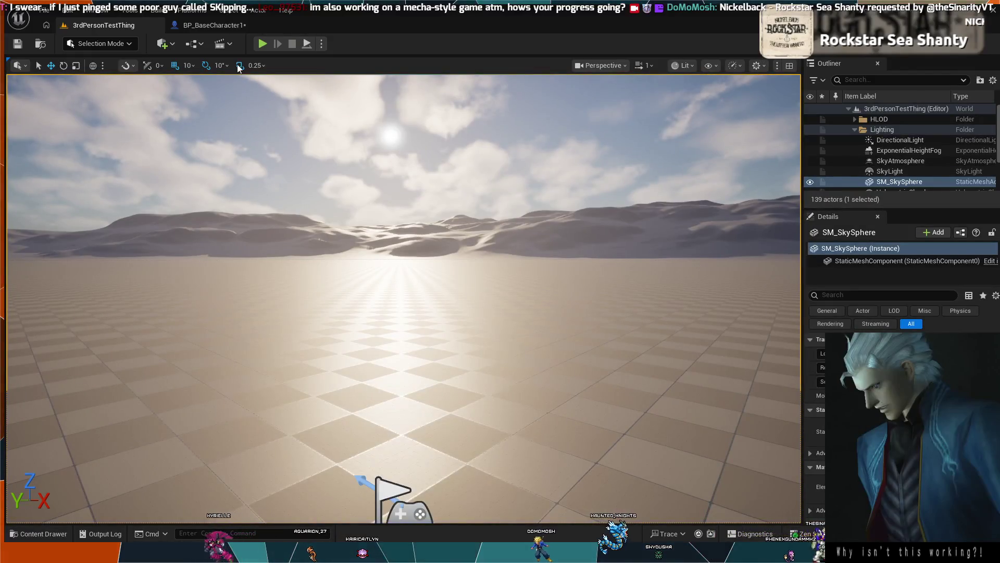
{"action": "left_click", "coordinate": [211, 25]}
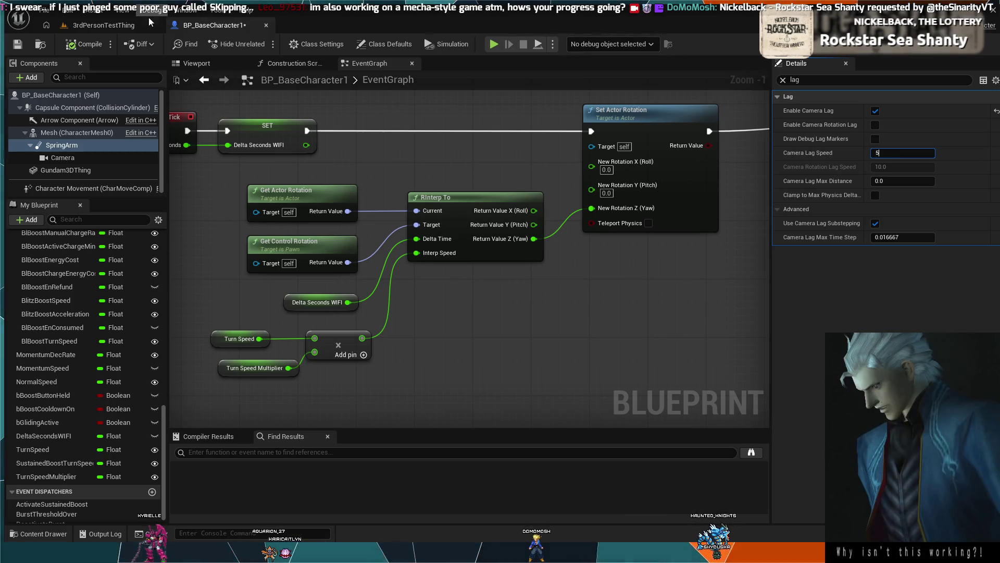
Step: Play-test the 5.0 camera lag speed in 3rdPersonTestThing, then return to BP_BaseCharacter1
{"action": "left_click", "coordinate": [76, 26]}
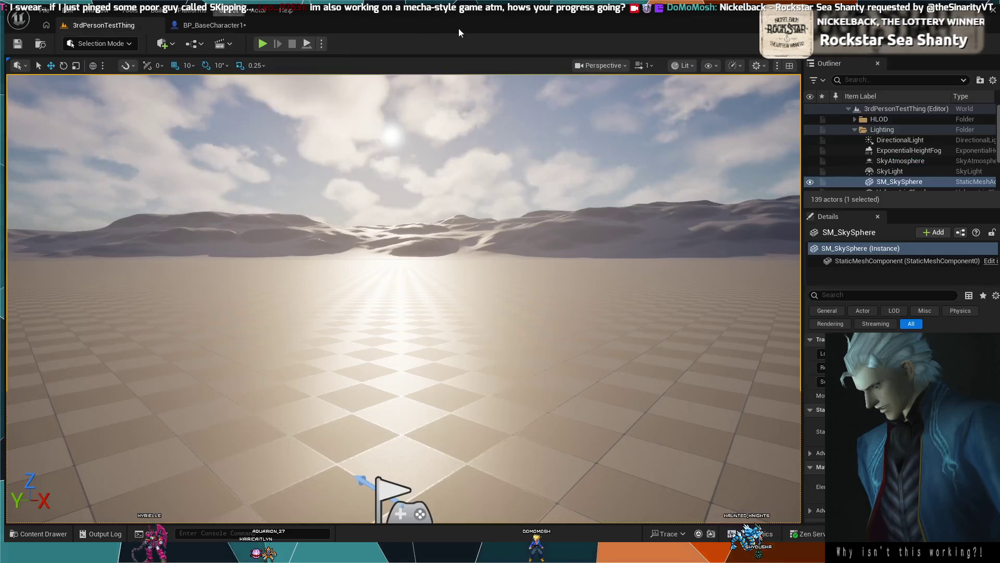
{"action": "left_click", "coordinate": [263, 44]}
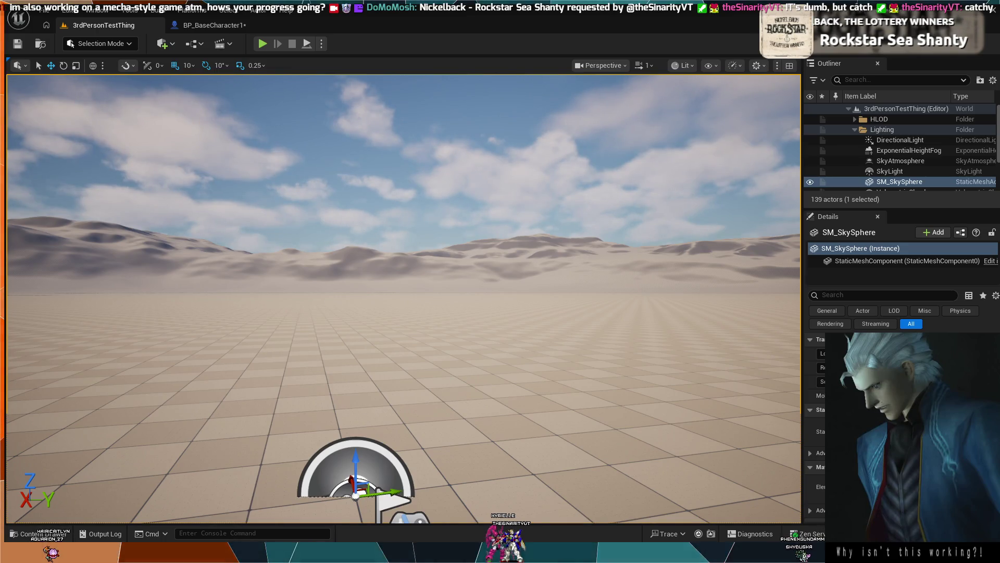
{"action": "left_click", "coordinate": [192, 29]}
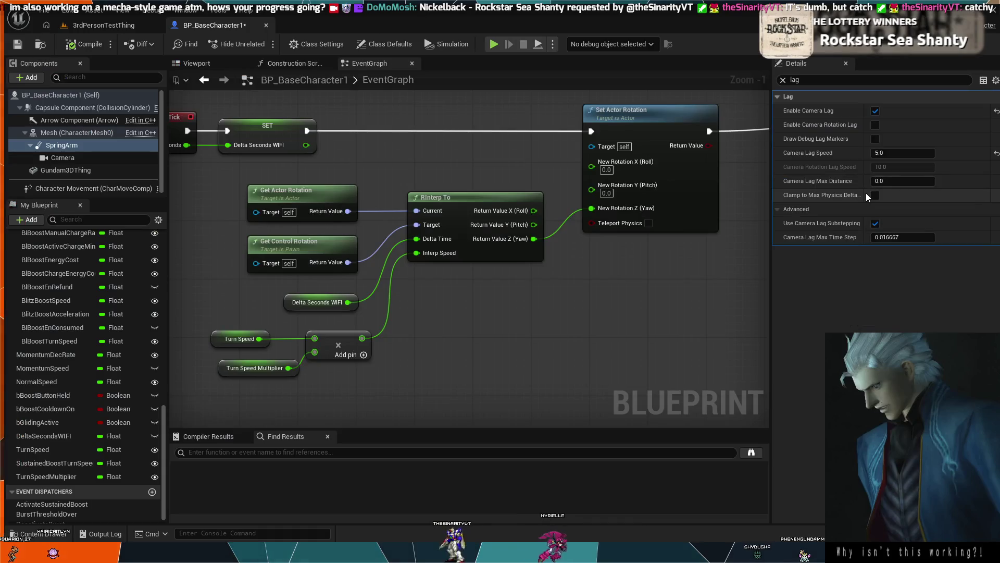
Step: Set the SpringArm's Camera Lag Speed to 1.0
{"action": "left_click", "coordinate": [880, 152]}
{"action": "type", "text": "1"}
{"action": "key", "text": "Return"}
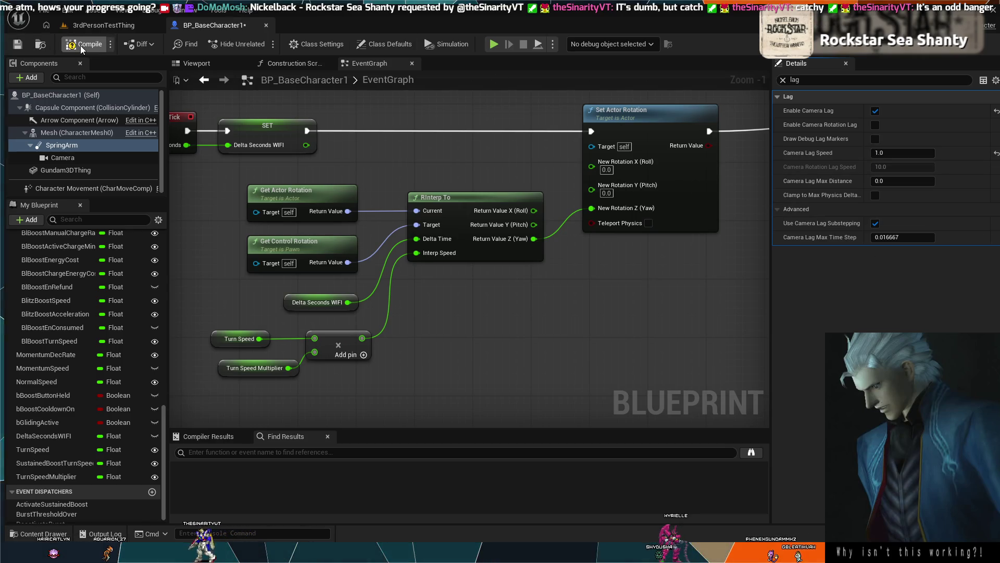
Step: Play-test the slower lag in 3rdPersonTestThing, then return to BP_BaseCharacter1
{"action": "left_click", "coordinate": [107, 27]}
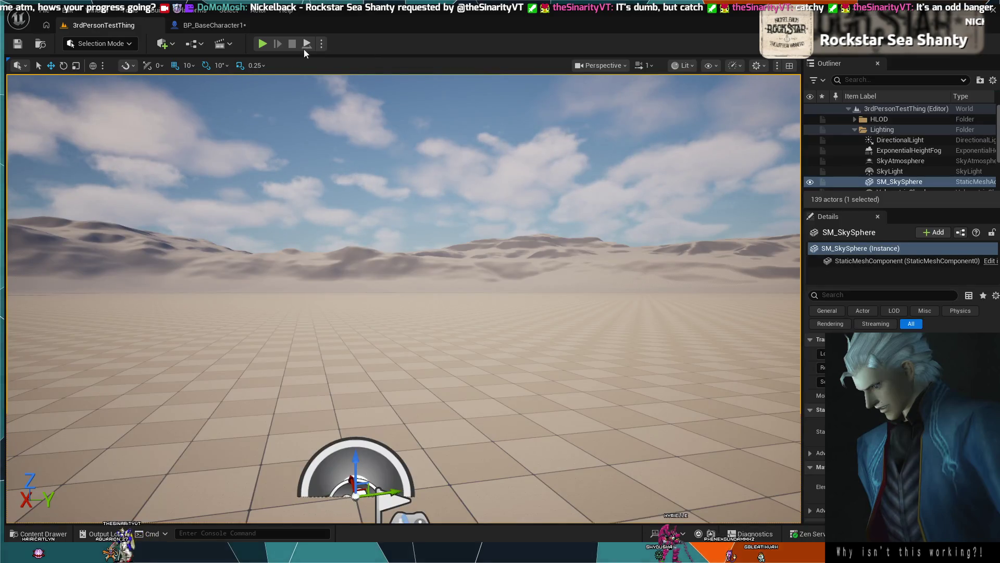
{"action": "left_click", "coordinate": [259, 42]}
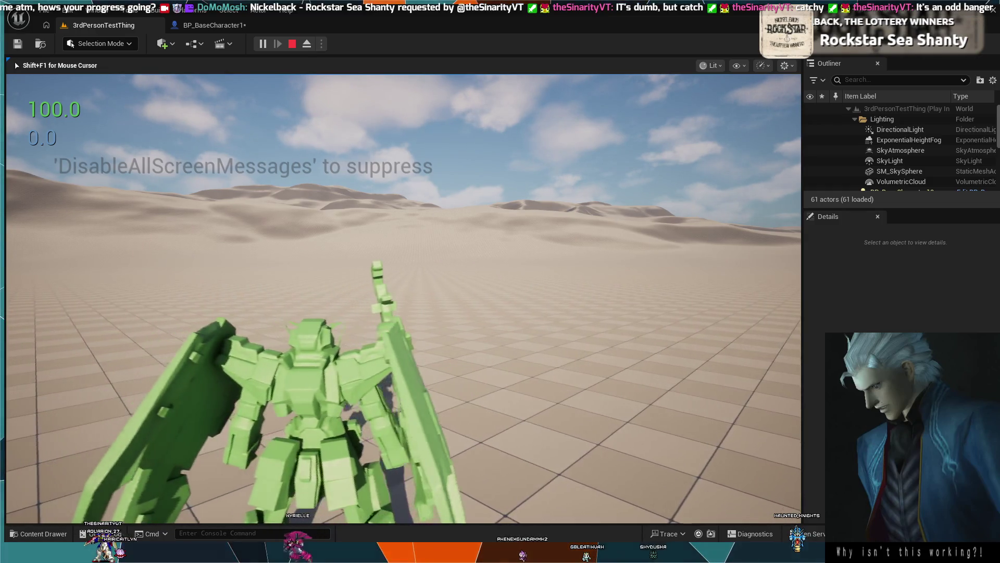
{"action": "key", "text": "Escape"}
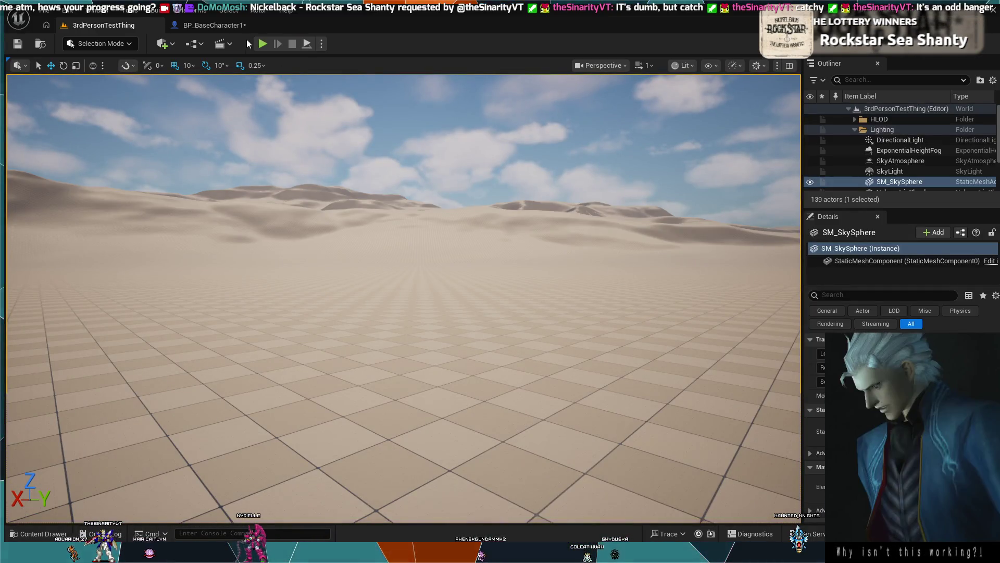
{"action": "left_click", "coordinate": [223, 24]}
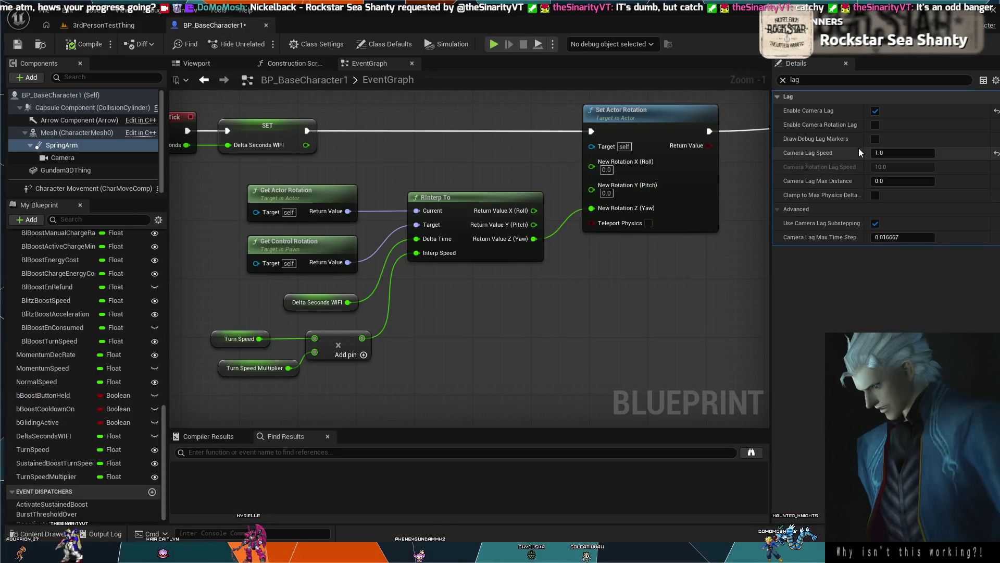
Step: Disable camera lag, enable camera rotation lag at speed 1.0, and play the level
{"action": "left_click", "coordinate": [875, 110]}
{"action": "left_click", "coordinate": [875, 125]}
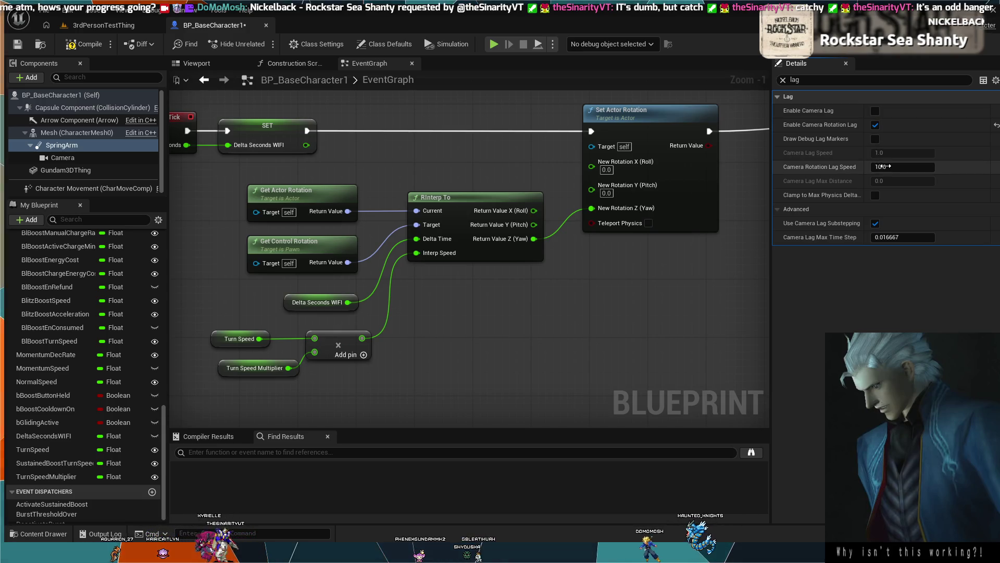
{"action": "type", "text": "1"}
{"action": "key", "text": "Return"}
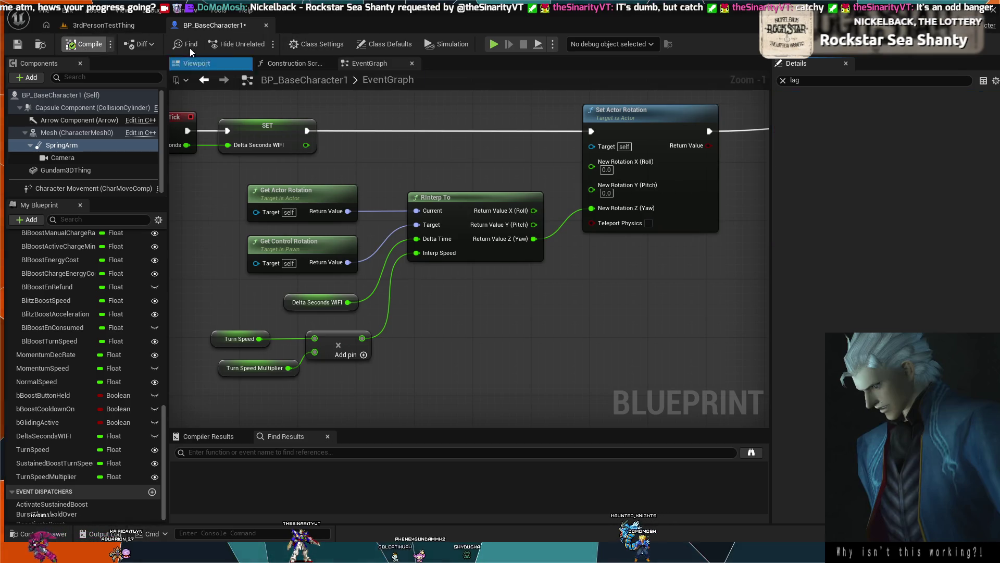
{"action": "left_click", "coordinate": [107, 26]}
{"action": "left_click", "coordinate": [263, 44]}
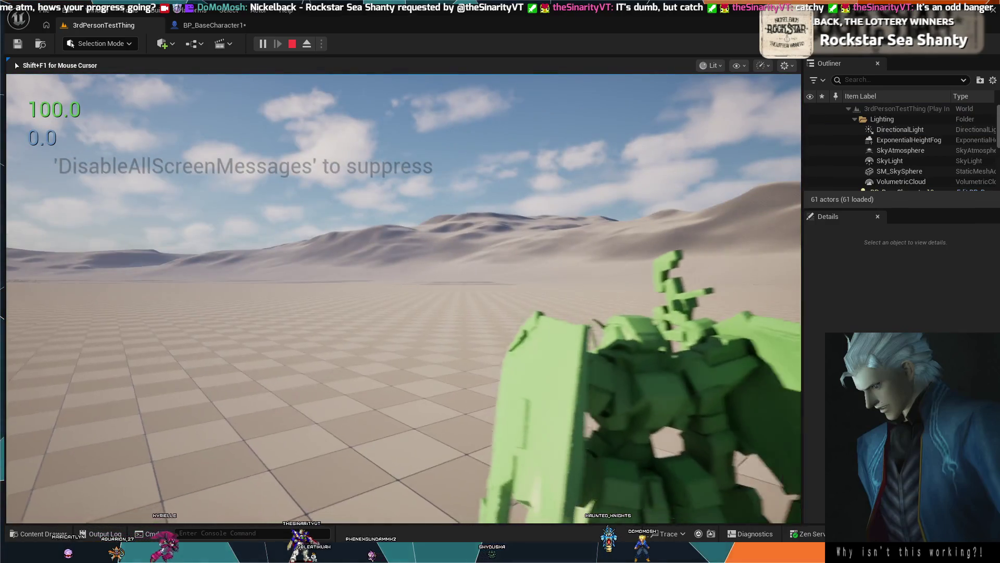